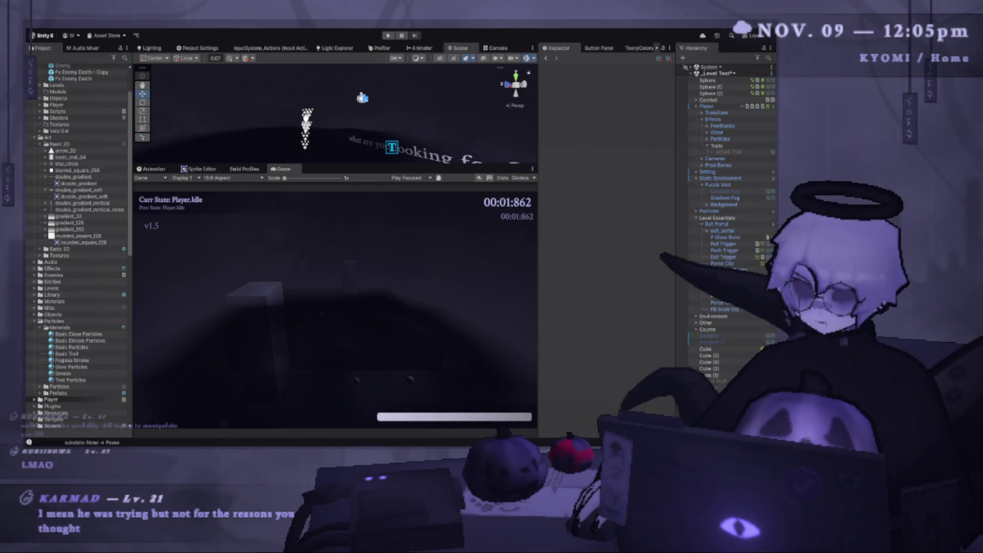
- Switch from the Unity editor to PlayerController.HorizontalSlash.cs in Visual Studio Code
key(alt+Tab)
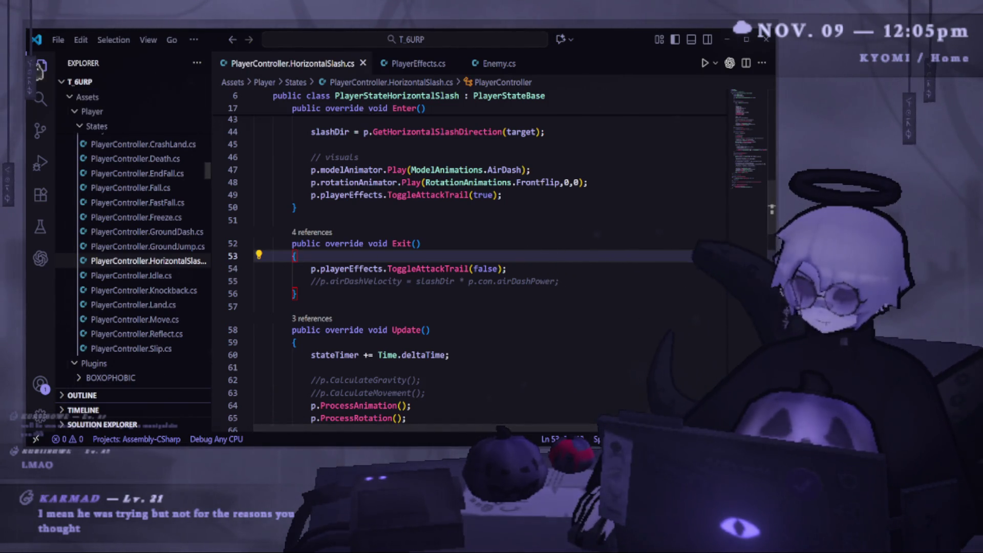
- From the slash state's Exit code, go to ToggleAttackTrail's definition in PlayerEffects.cs
key(alt+Tab)
key(alt+Tab)
click(542, 268)
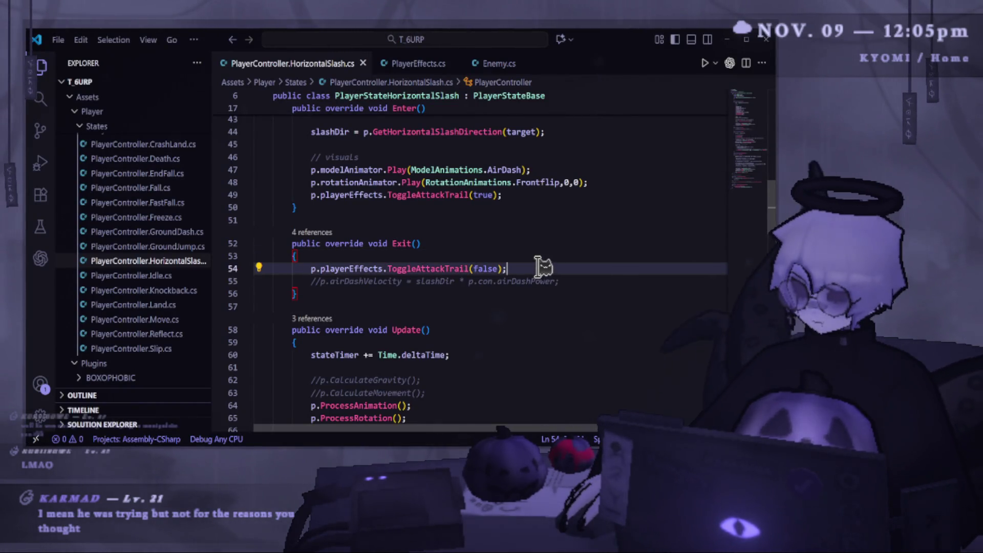
right_click(441, 268)
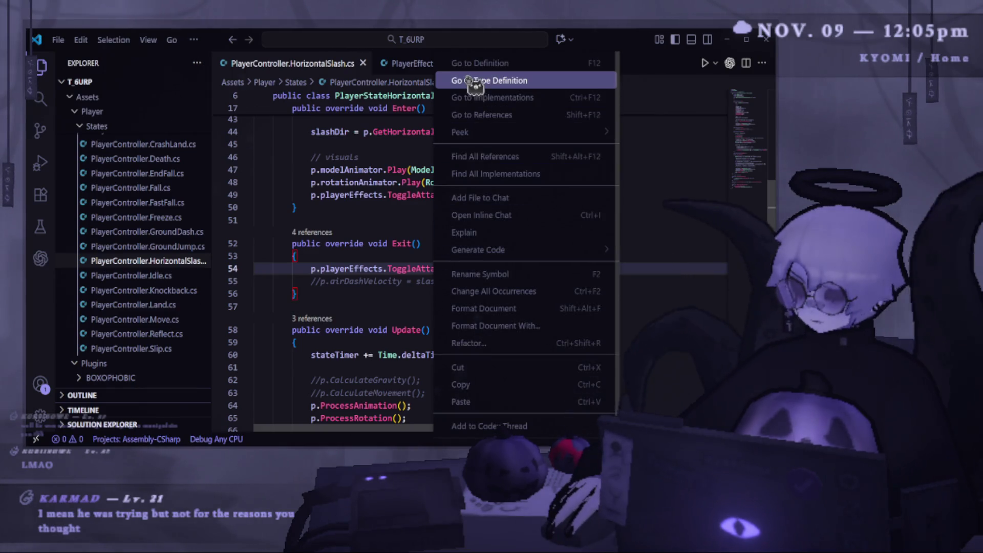
click(467, 67)
- Add 'attackTrail.GetComponent<TrailRenderer>().Clear();' at the top of ToggleAttackTrail and save
click(440, 270)
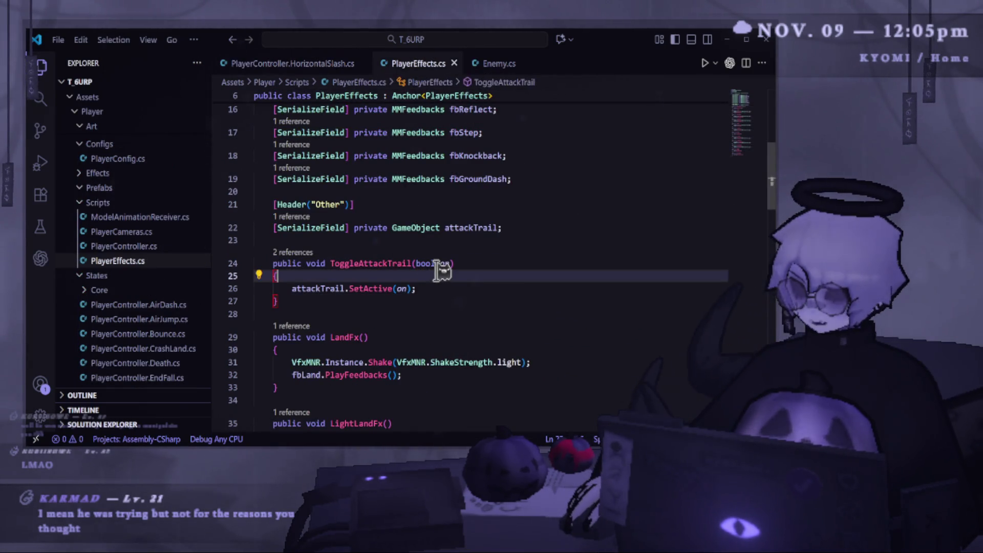
key(Return)
text(a)
key(BackSpace)
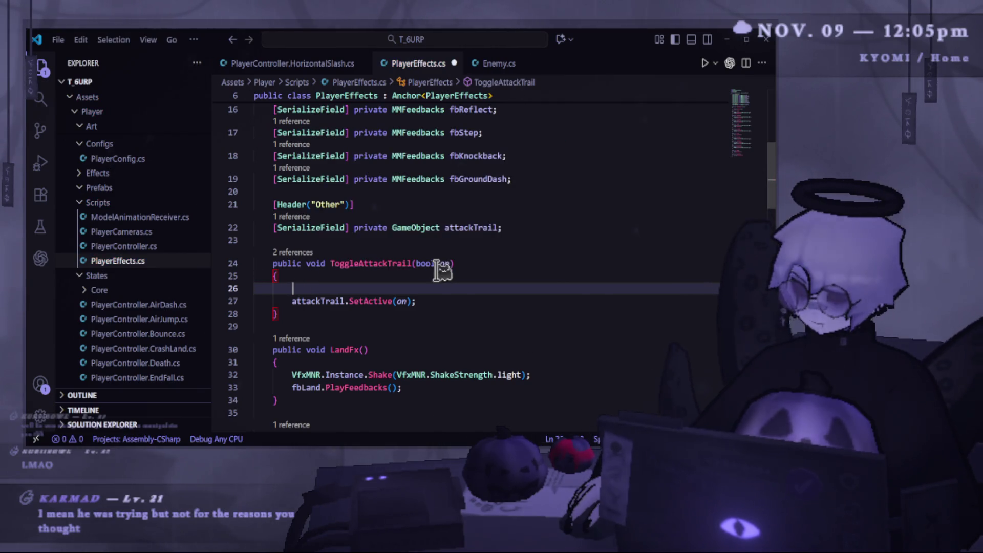
text(att)
key(Tab)
text(.g)
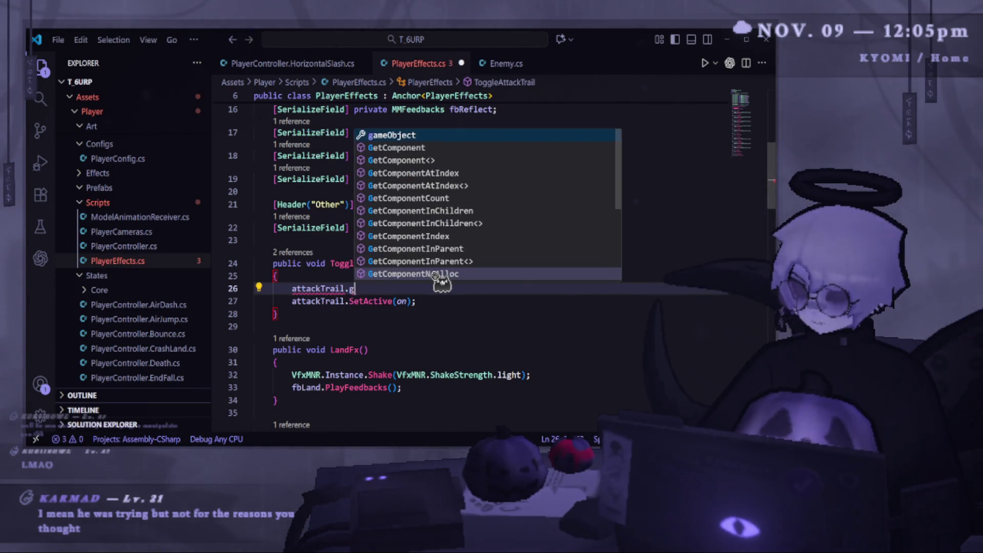
text(et)
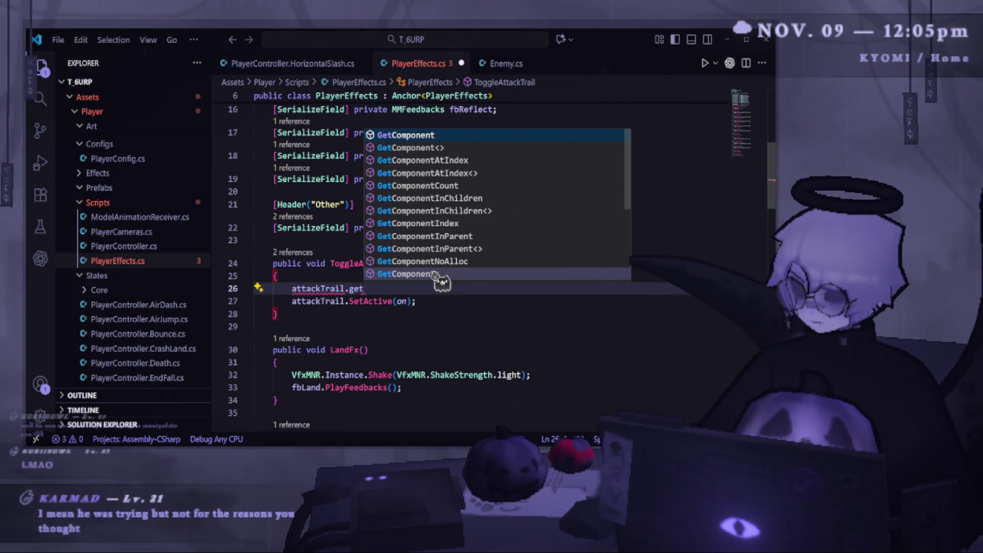
key(Tab)
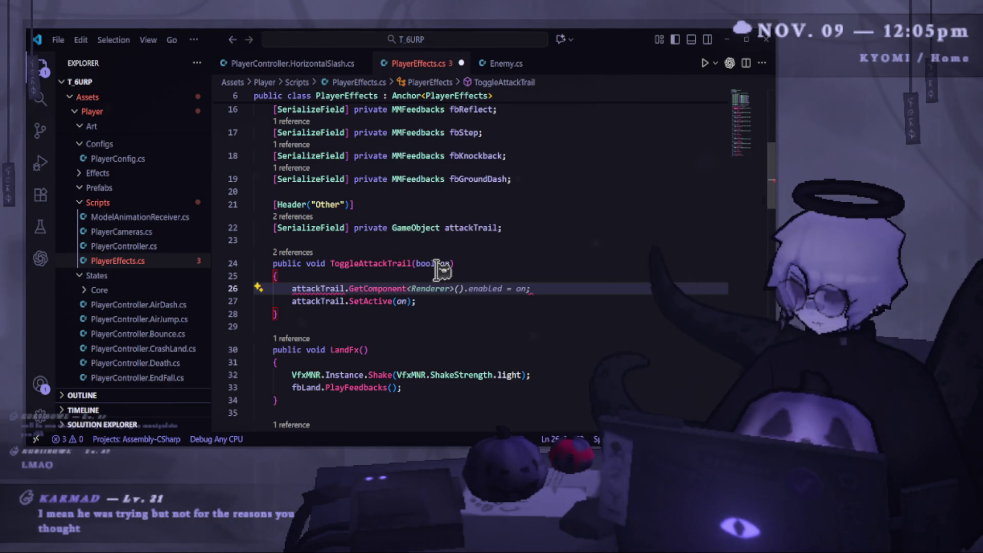
text(>)
text(<Trail)
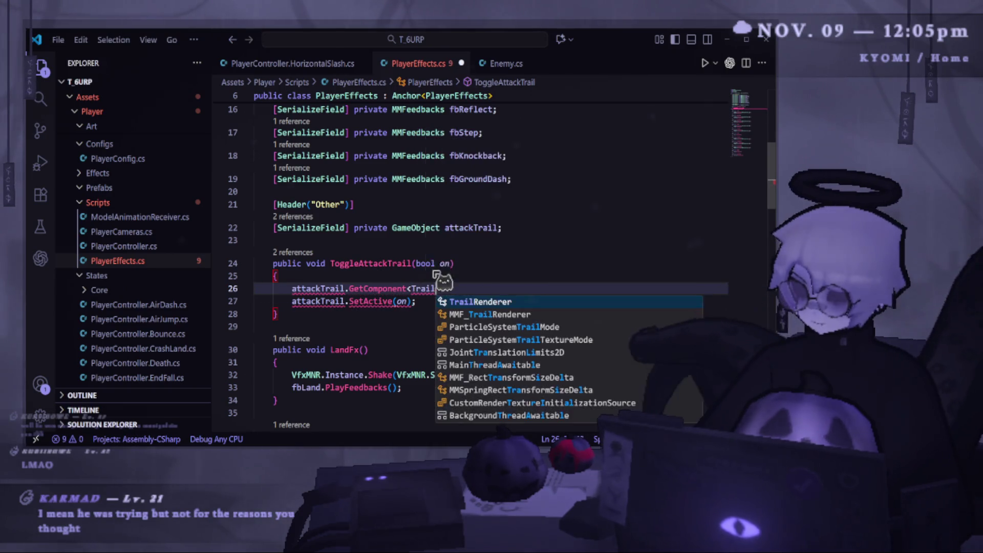
key(Tab)
key(ctrl+s)
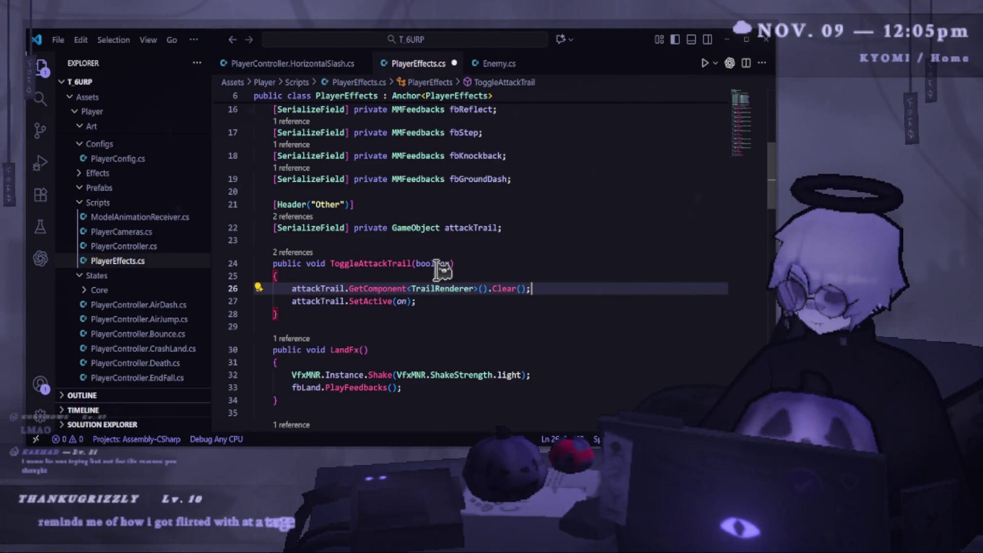
shift+click(499, 289)
- Replace the Clear() call with '.emitting = on' on the TrailRenderer and save
key(BackSpace)
key(BackSpace)
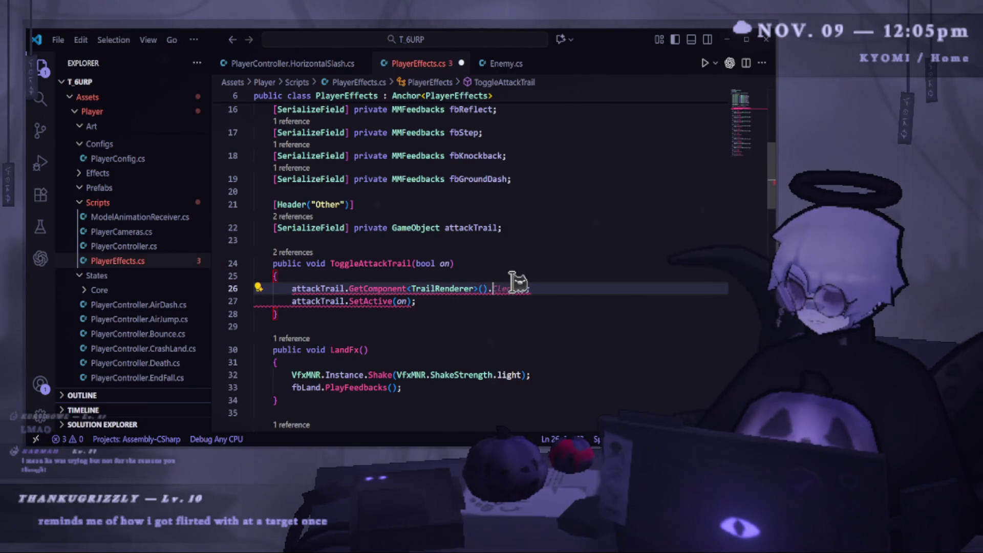
key(ctrl+space)
scroll(569, 169, up, 4)
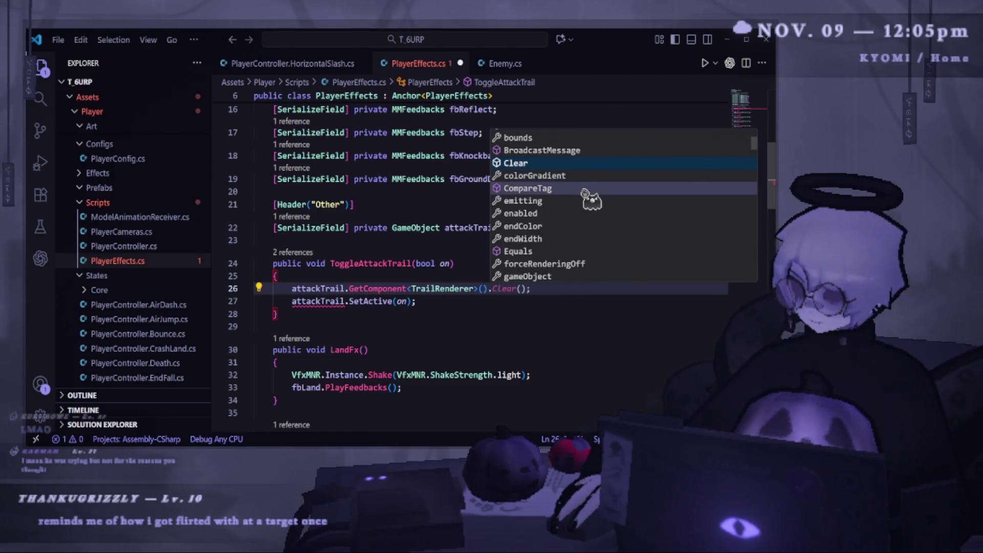
scroll(589, 243, down, 2)
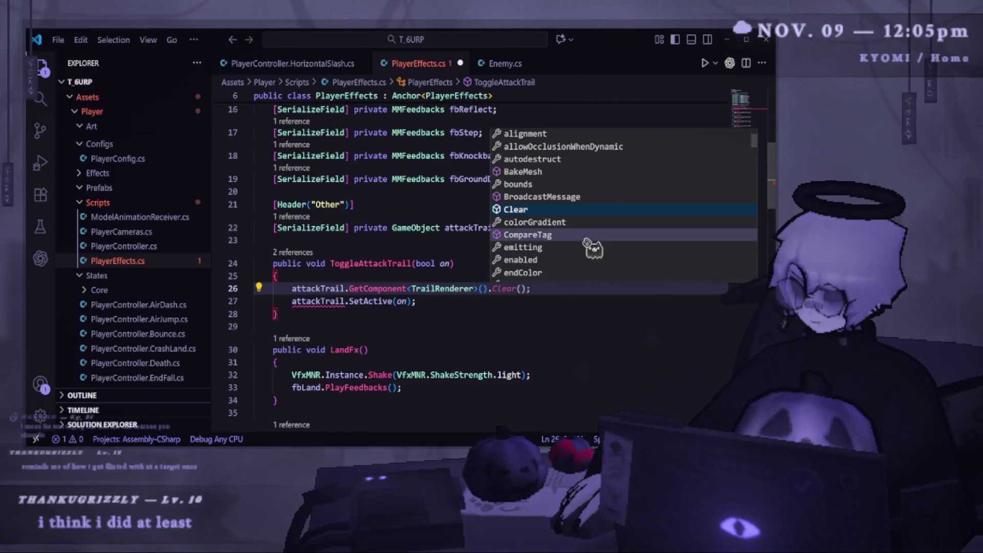
scroll(587, 241, down, 2)
click(581, 201)
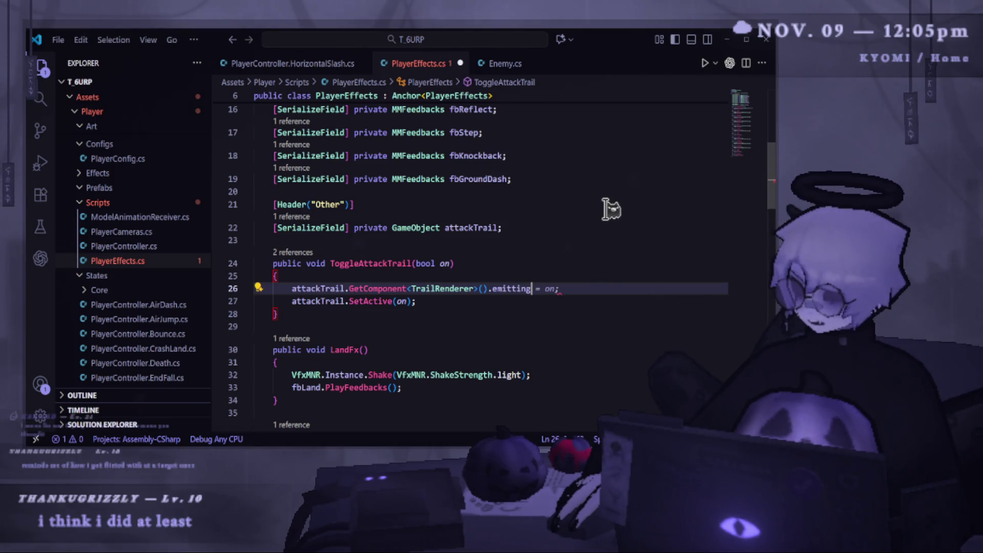
key(Tab)
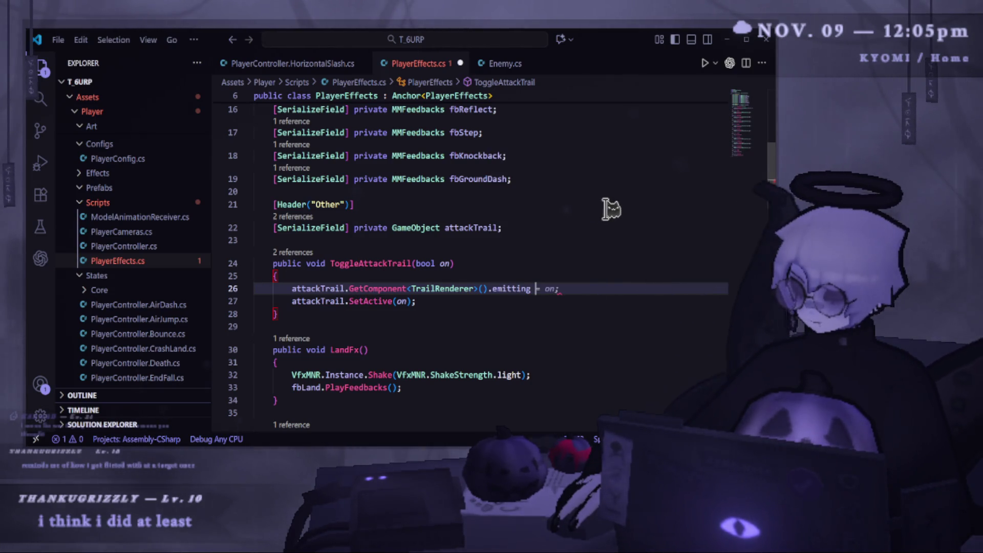
key(ctrl+s)
- Comment out the SetActive line, select the emitting line, and return to Unity
click(295, 301)
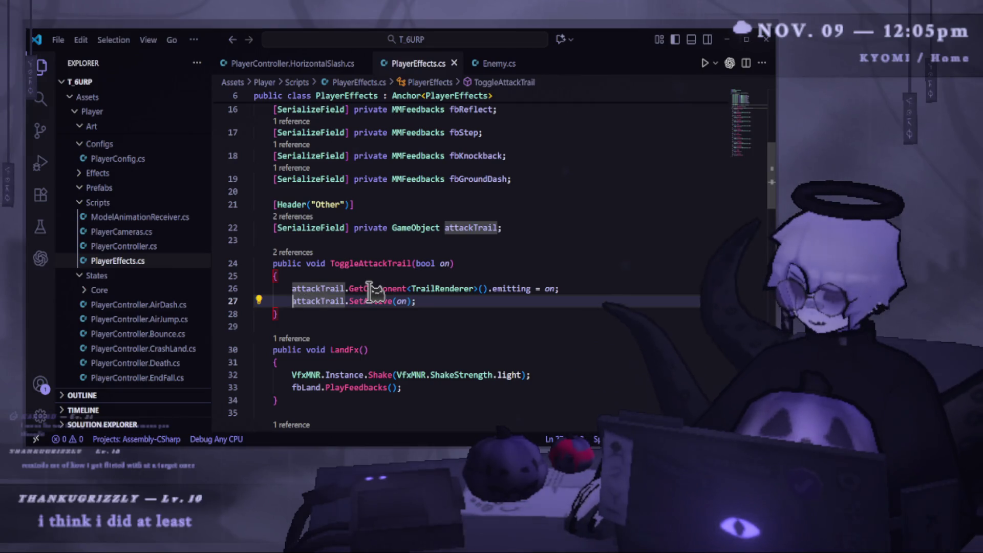
text(//)
key(ctrl+slash)
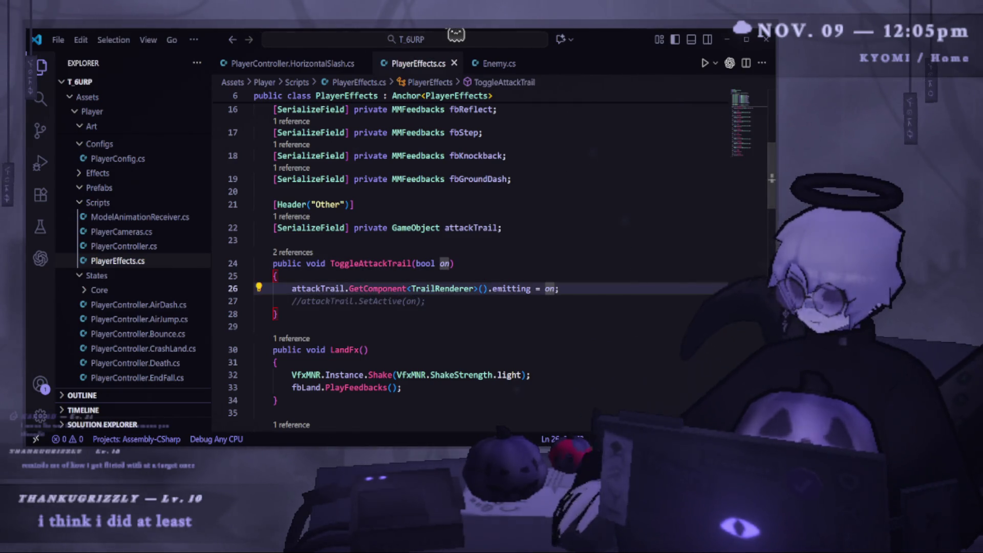
click(323, 280)
click(313, 288)
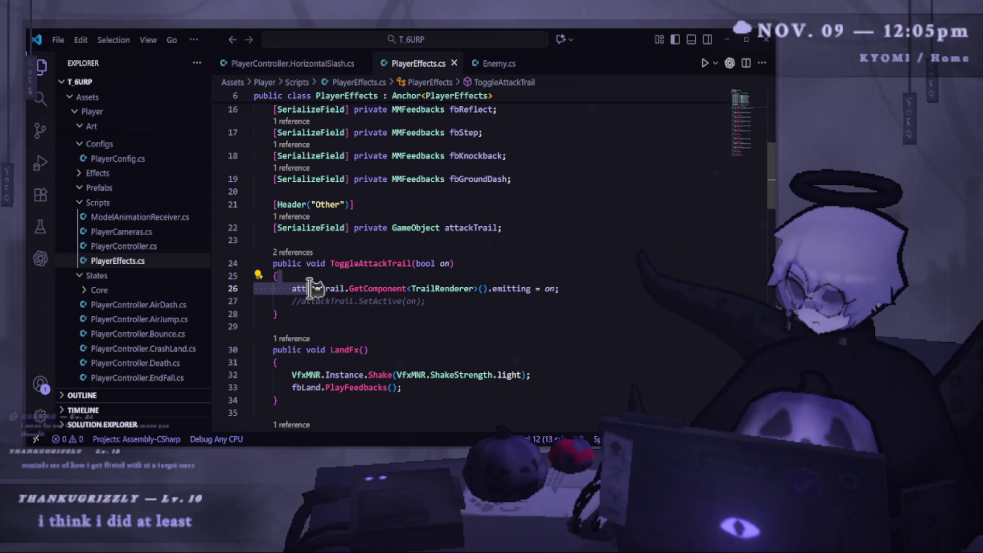
drag(659, 287, 296, 289)
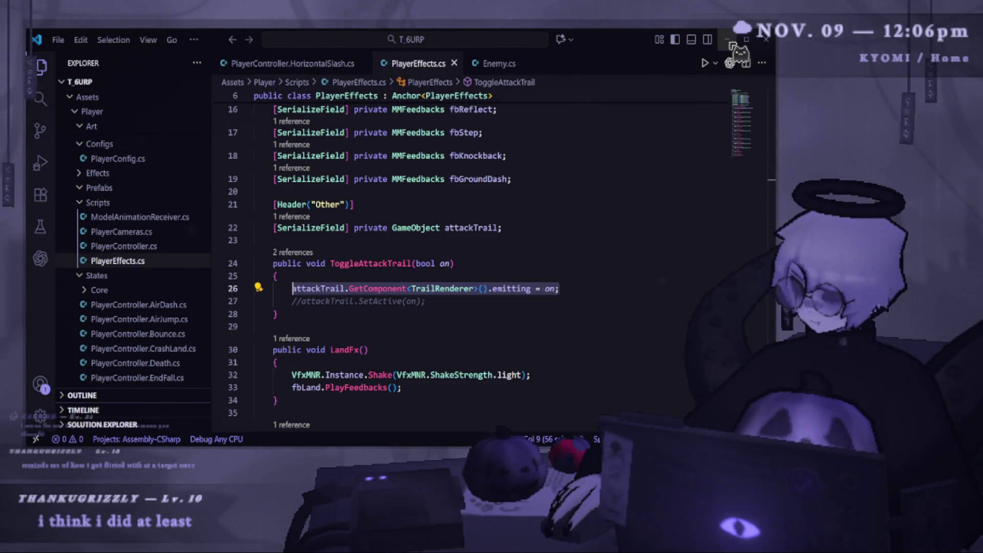
click(730, 42)
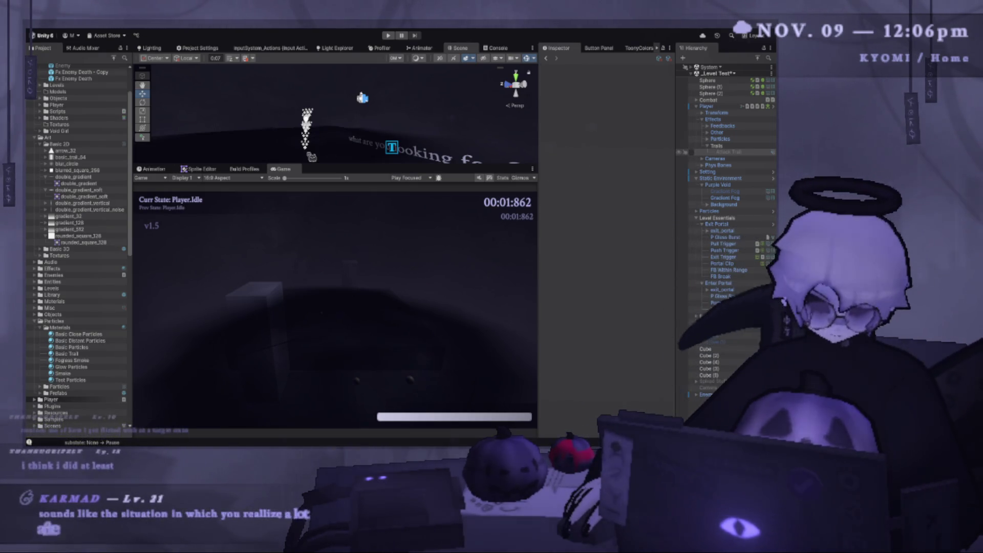
- Select Attack Trail in the Hierarchy to inspect its Transform and Trail Renderer
click(727, 153)
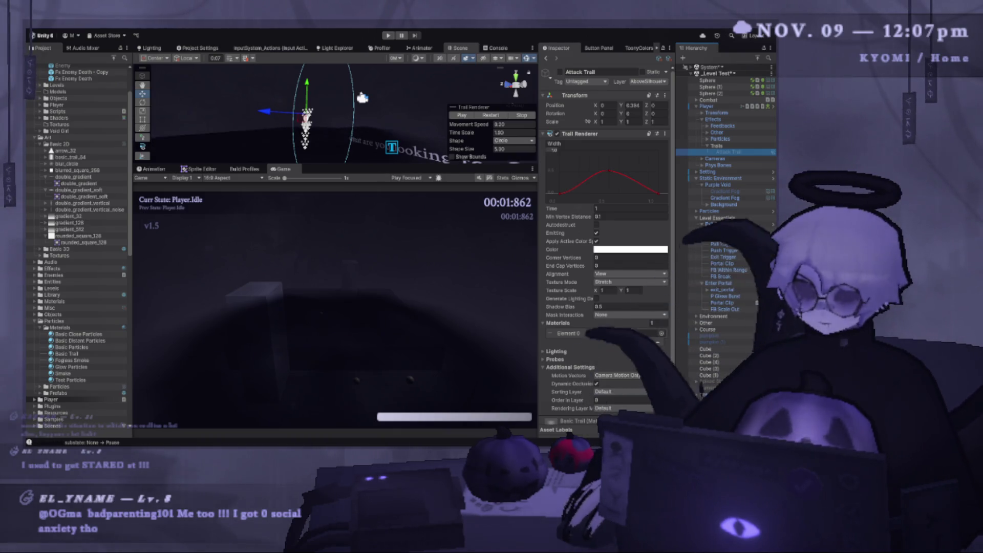
- Orbit and pan the scene view around the Attack Trail and give the Scene area more room
mouse_move(308, 123)
mouse_down()
mouse_move(359, 112)
mouse_move(287, 149)
mouse_up()
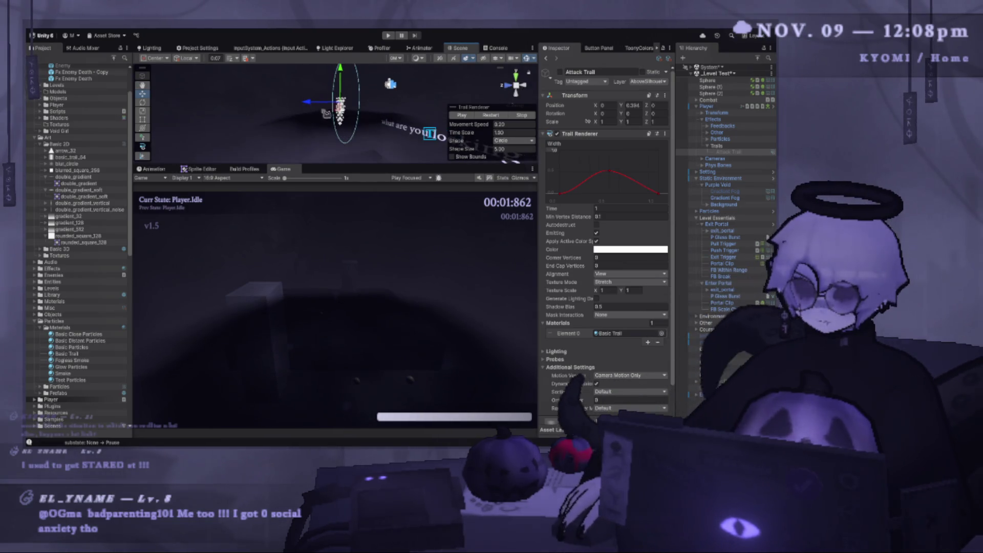
drag(397, 165, 398, 212)
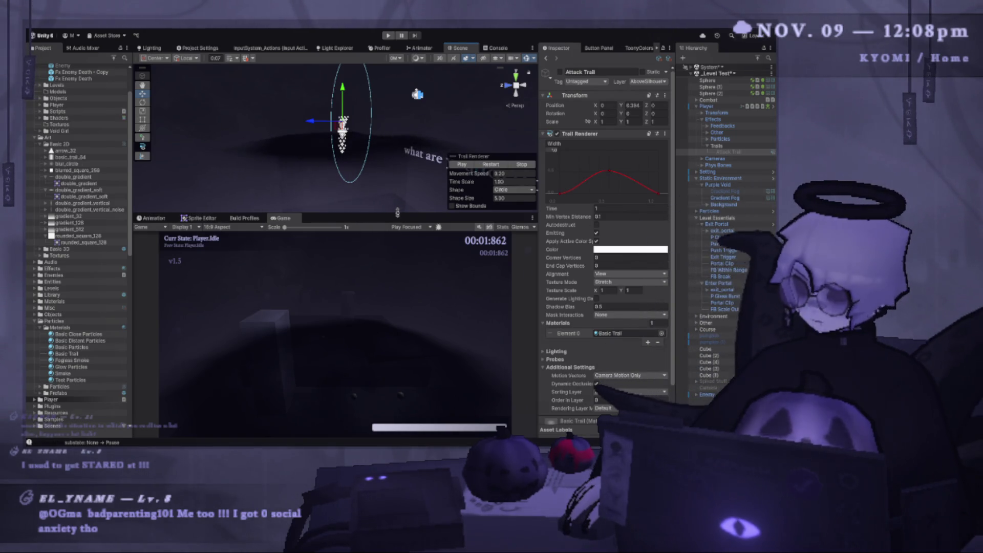
drag(381, 189, 388, 159)
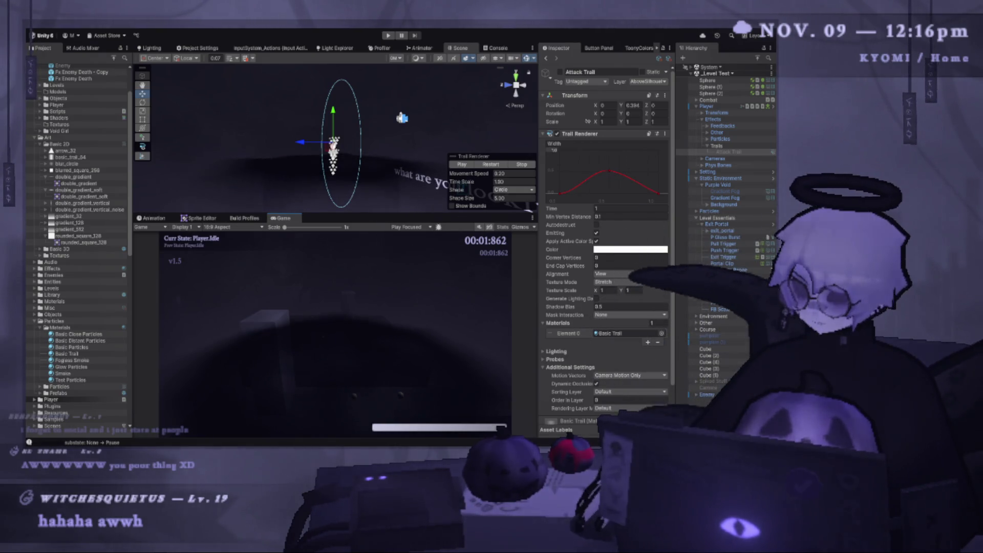
drag(412, 223, 411, 261)
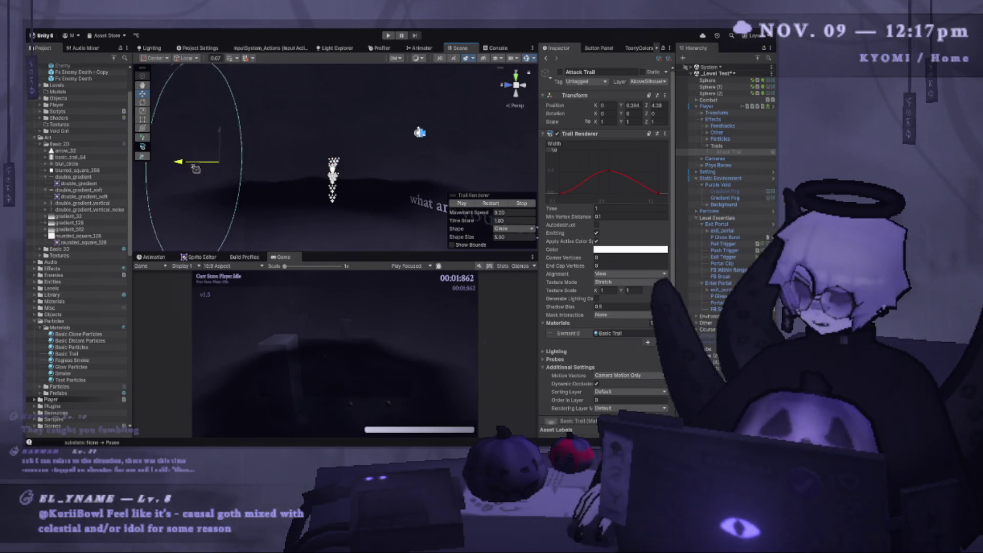
- Play the Attack Trail's Trail Renderer preview in the Scene view
click(490, 204)
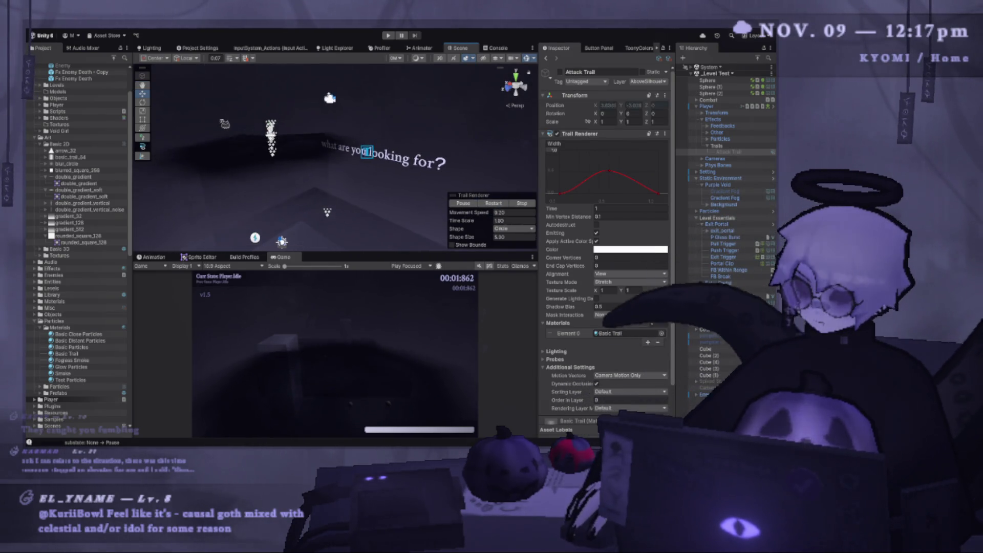
- Reselect Attack Trail, replay its trail preview, and enter Play mode to test the trails
click(727, 152)
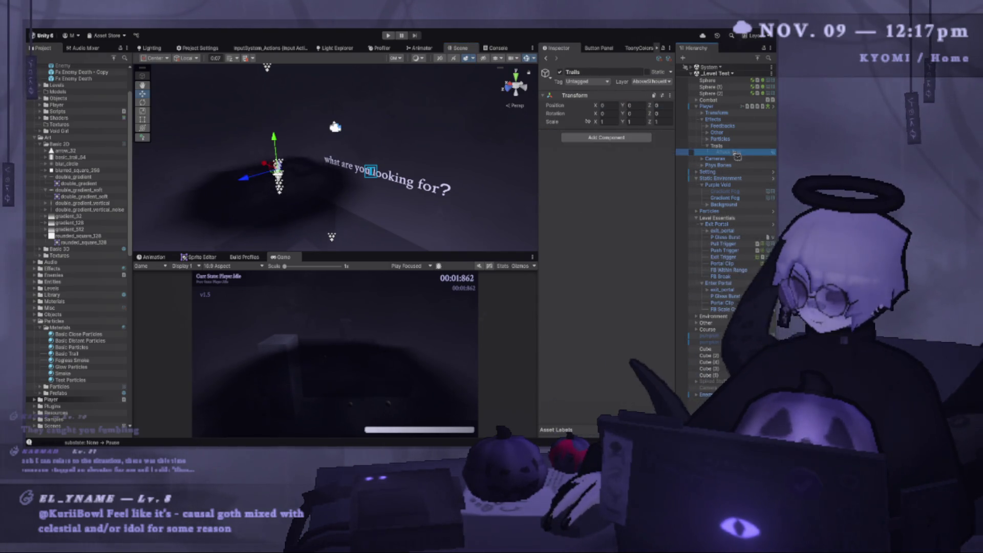
click(463, 204)
click(462, 203)
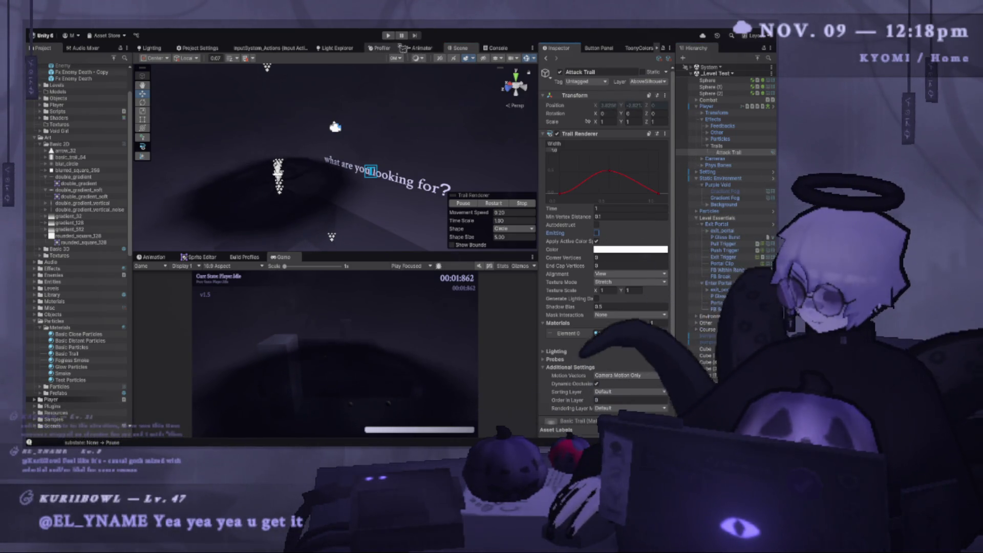
click(388, 36)
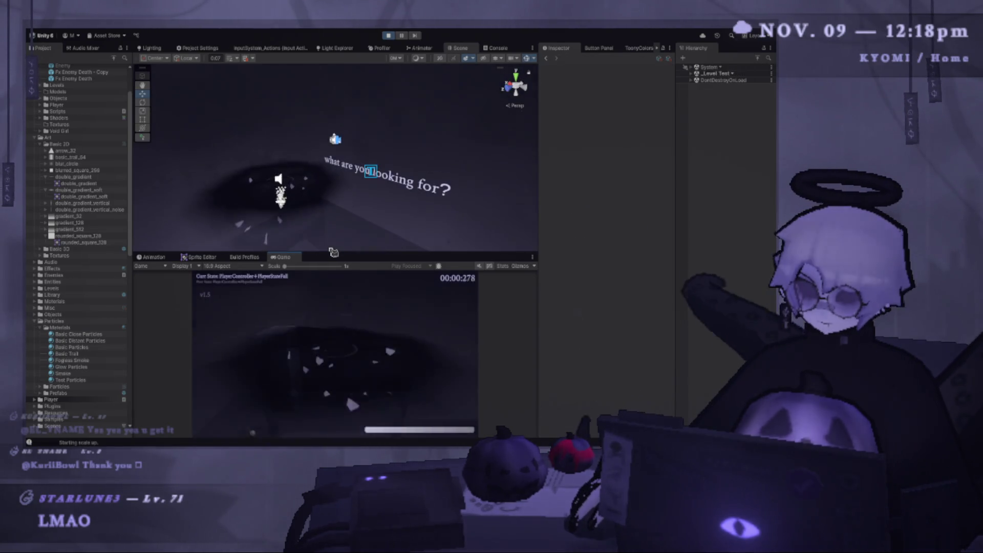
- Enlarge the Game view, test dash, jump and horizontal slash moves, then pause with Esc
drag(333, 251, 333, 165)
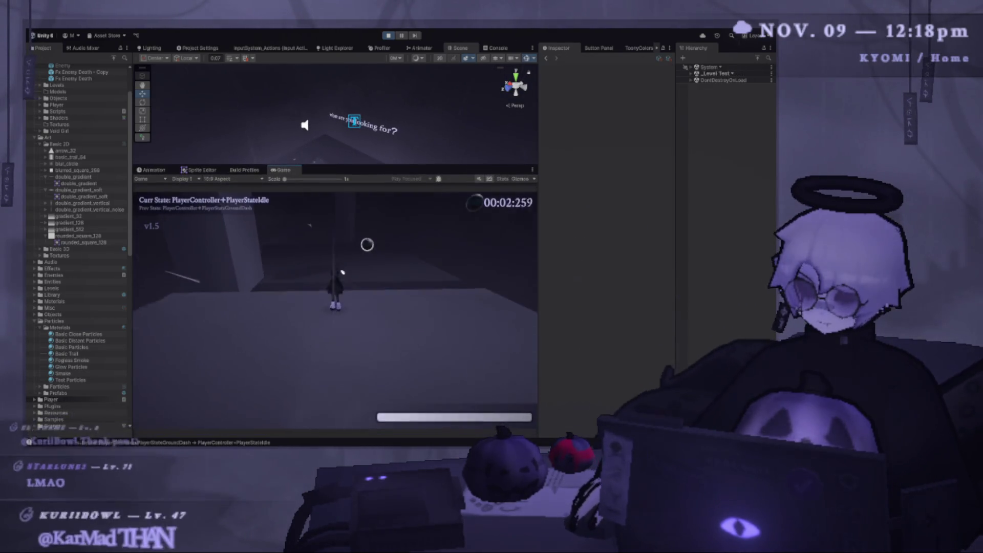
key(space)
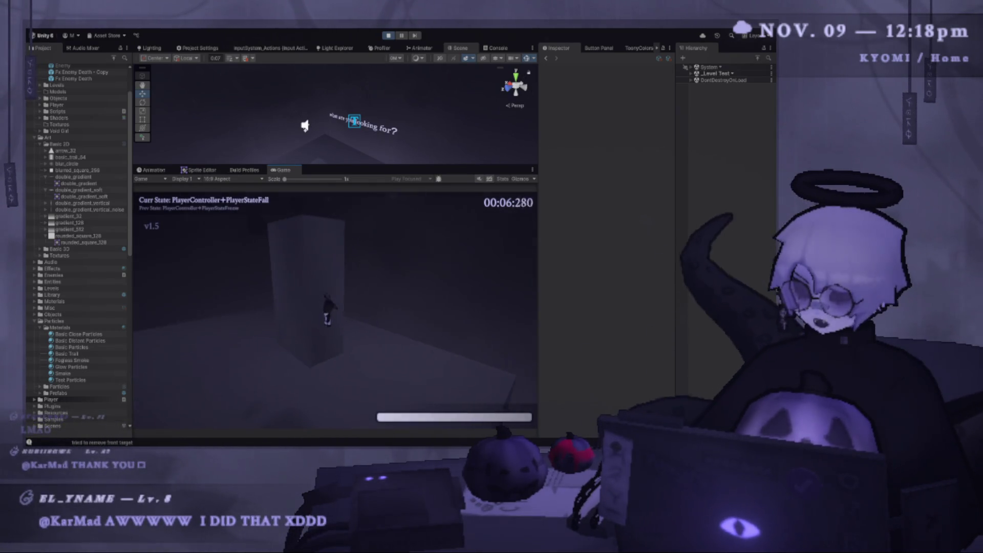
key(shift)
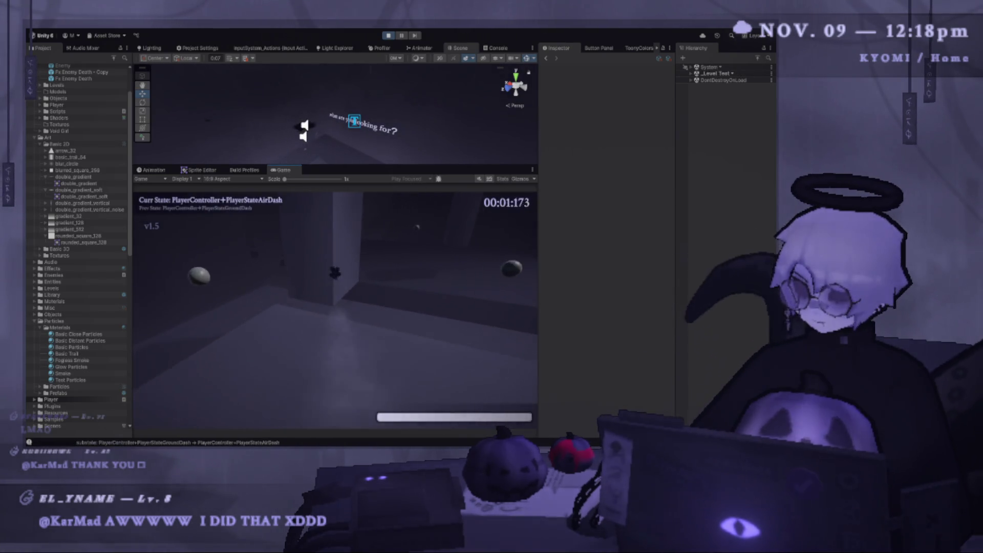
key(x)
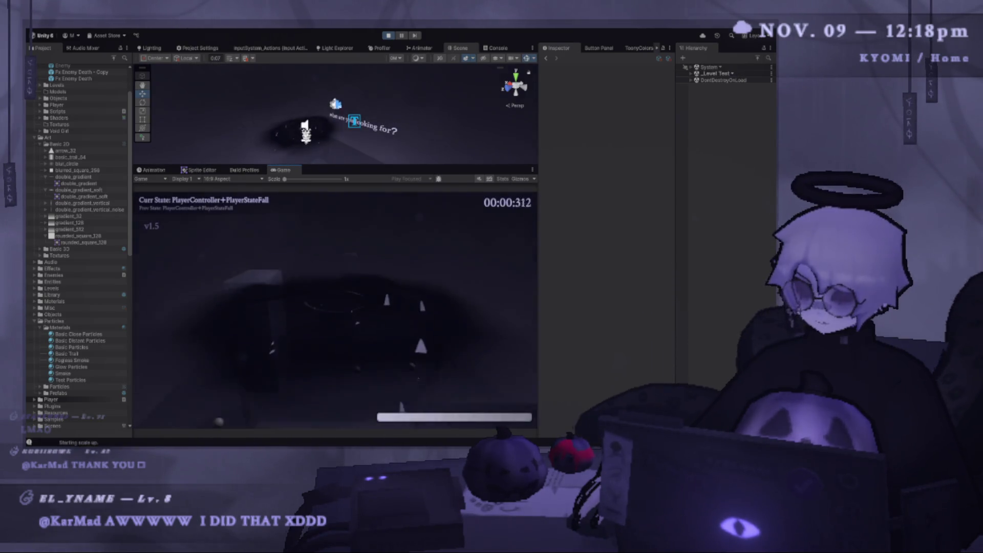
key(shift)
key(x)
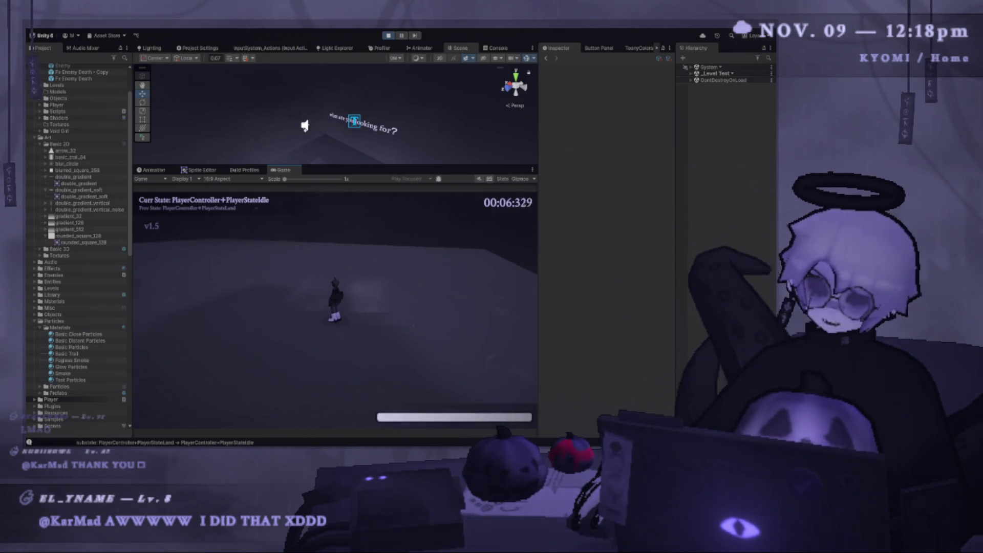
key(Escape)
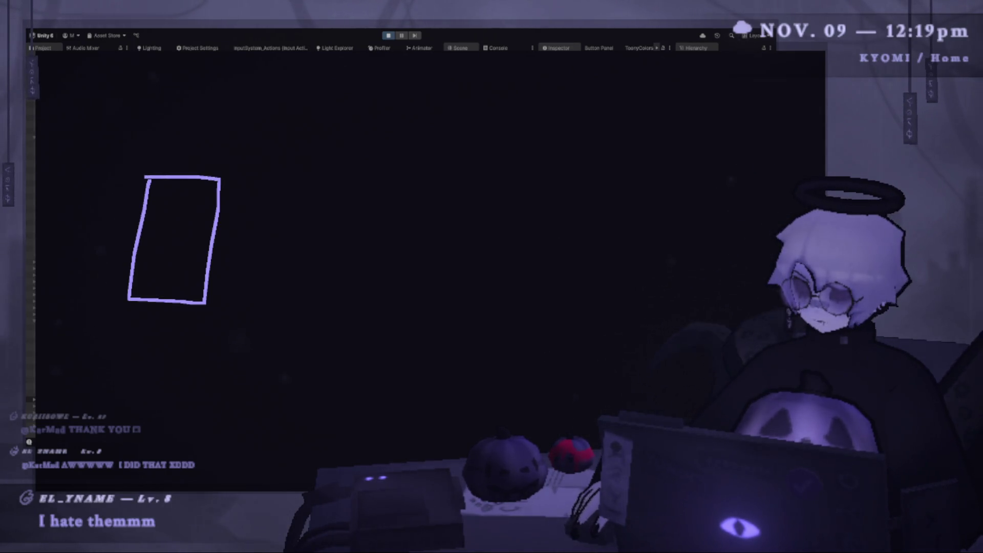
- Draw a second vertical post and undo the stray arrow strokes between the posts
drag(501, 117, 502, 337)
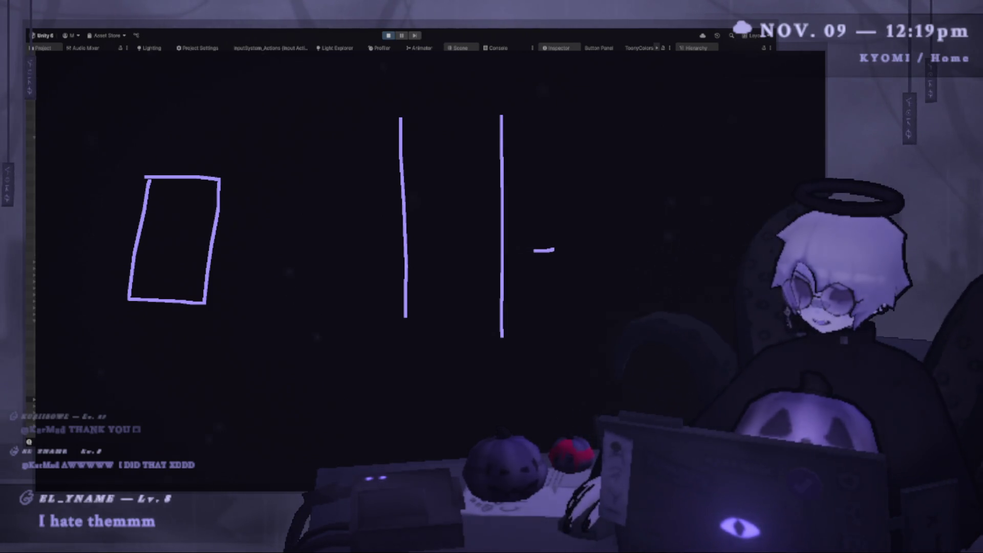
drag(530, 251, 546, 265)
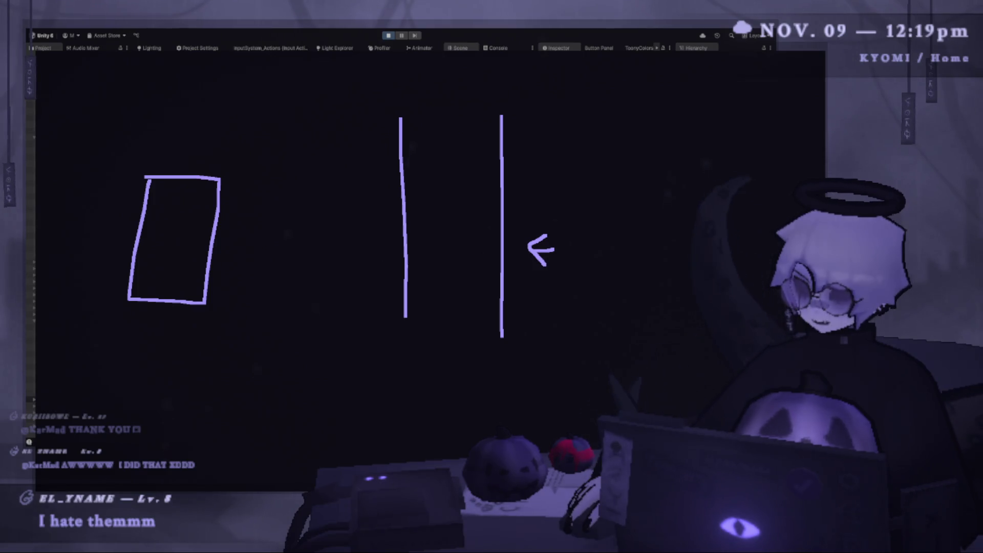
mouse_move(424, 247)
mouse_down()
mouse_move(452, 245)
mouse_move(436, 252)
mouse_up()
key(ctrl+z)
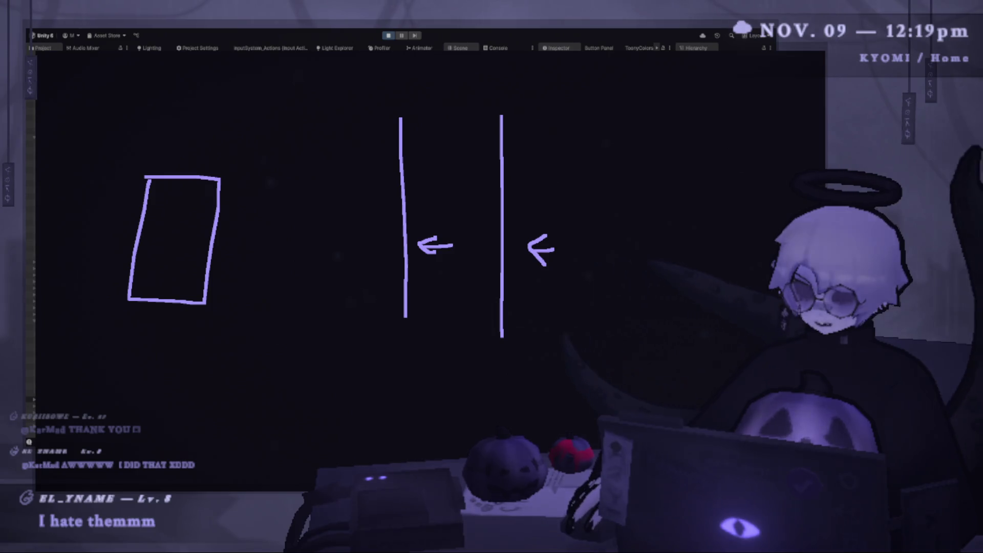
key(ctrl+z)
key(ctrl+z)
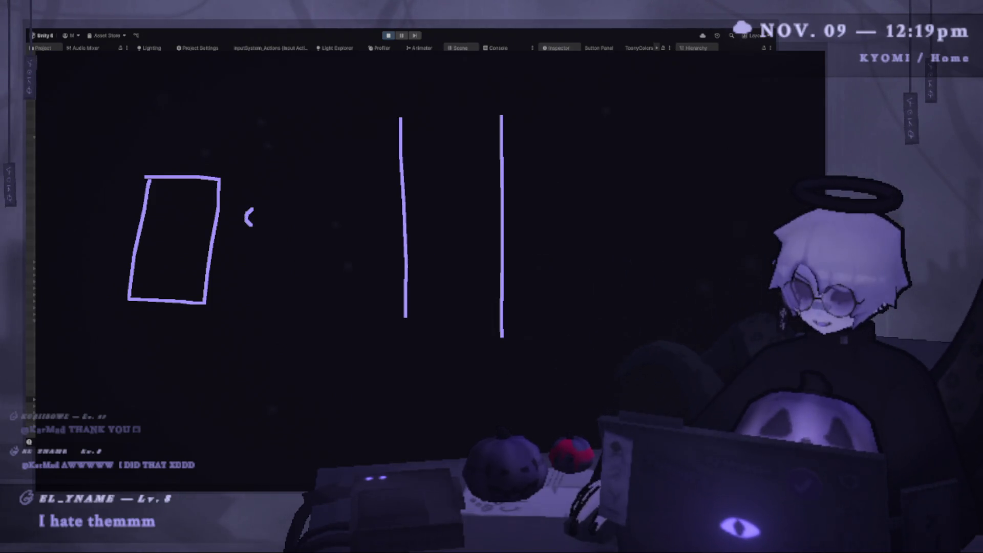
- Draw a haloed stick figure beside the rectangle, undoing a stray diagonal stroke
mouse_move(256, 229)
mouse_down()
mouse_move(250, 262)
mouse_move(234, 279)
mouse_up()
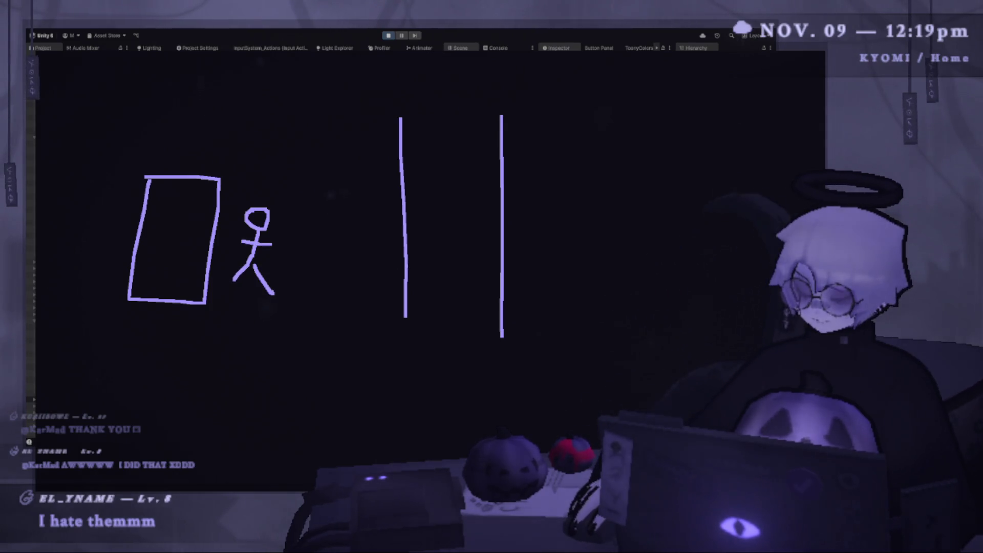
drag(248, 192, 268, 203)
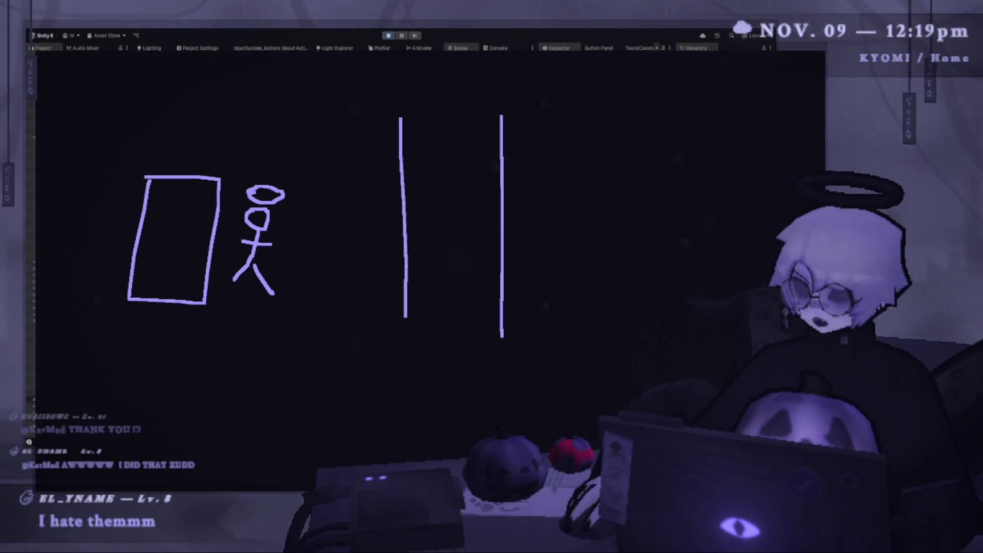
drag(531, 309, 549, 347)
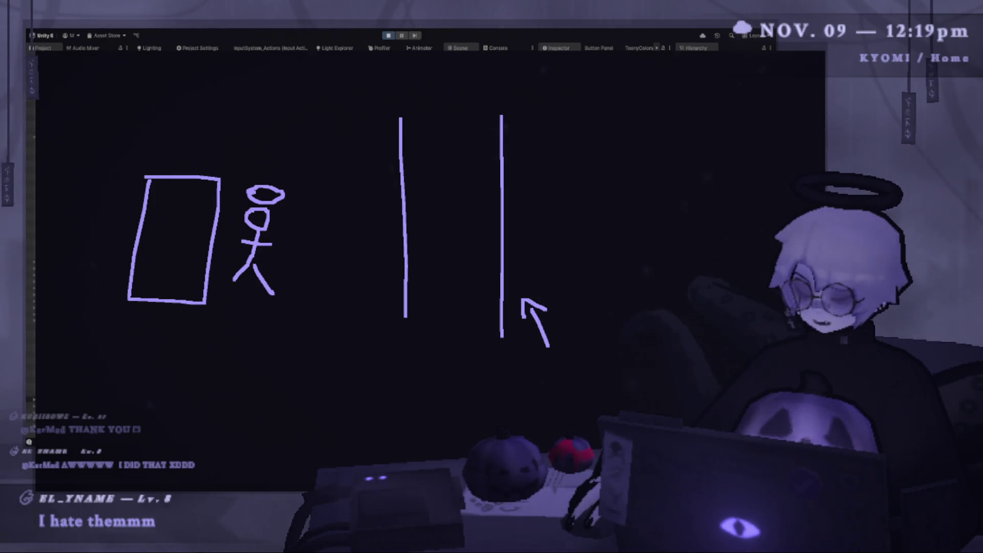
key(ctrl+z)
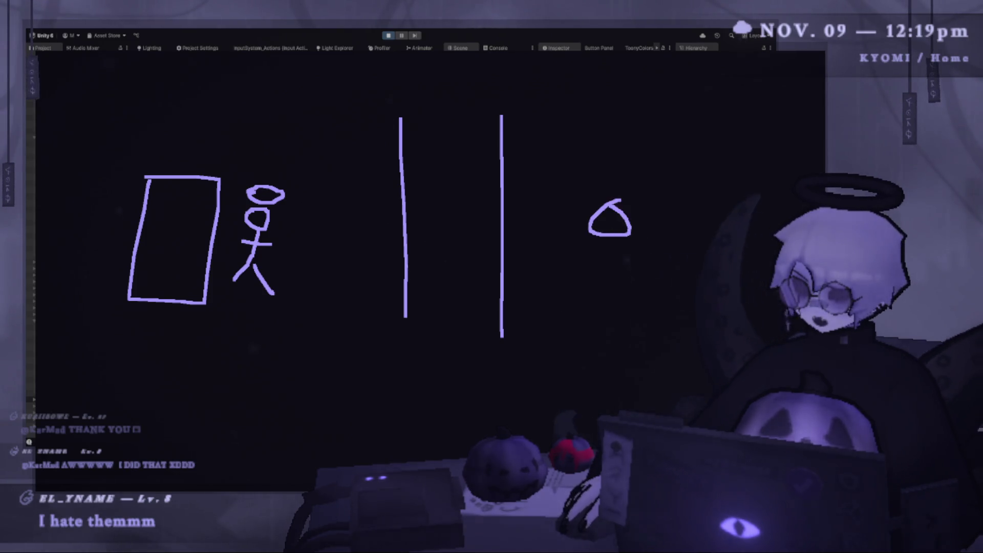
- Draw the right stick figure's body, legs and arm, undoing the top horizontal line
drag(610, 237, 555, 326)
drag(607, 270, 622, 297)
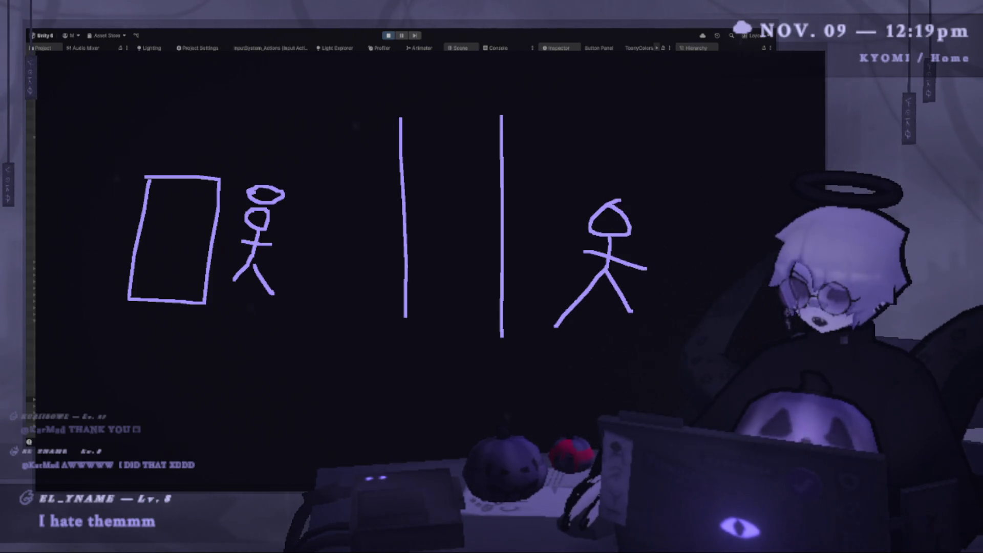
drag(614, 249, 646, 223)
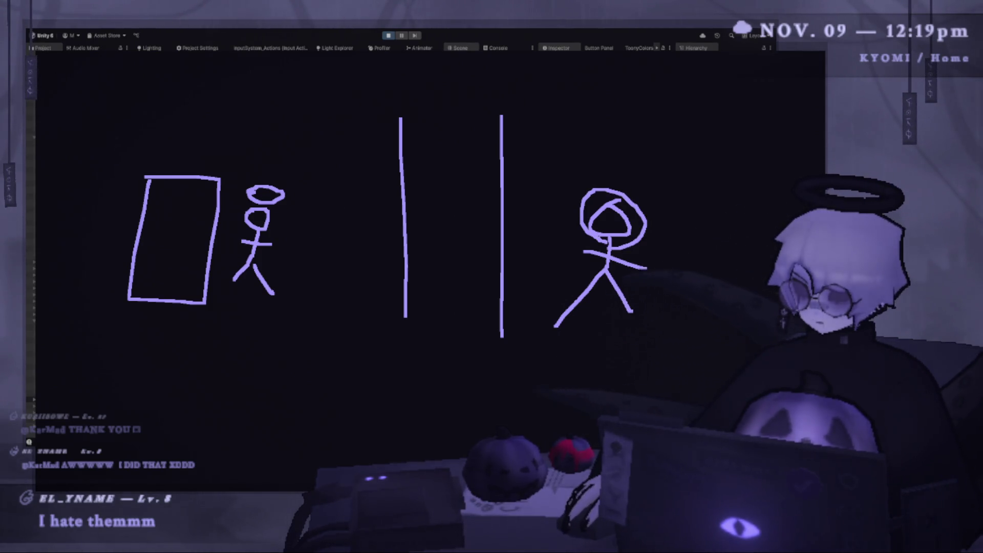
drag(586, 252, 644, 276)
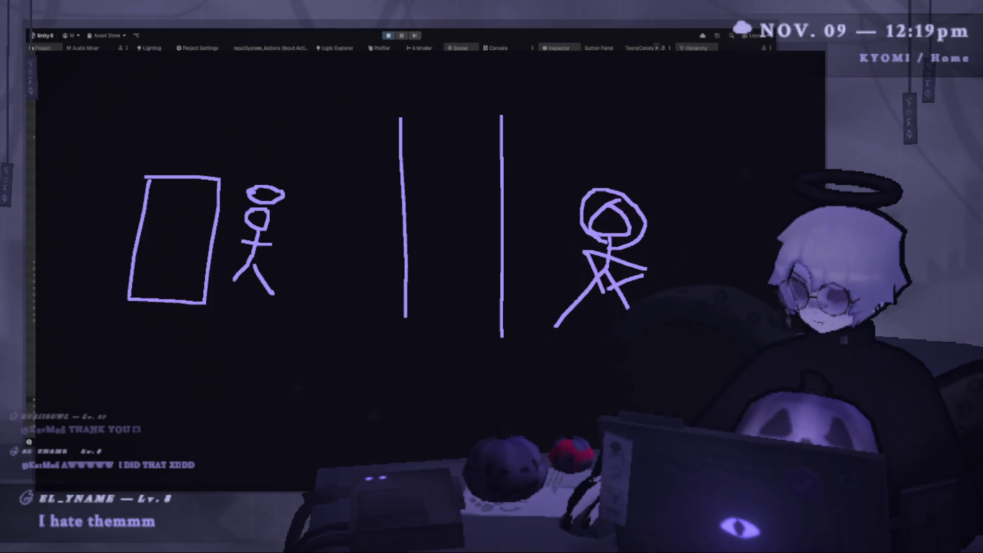
drag(629, 308, 633, 313)
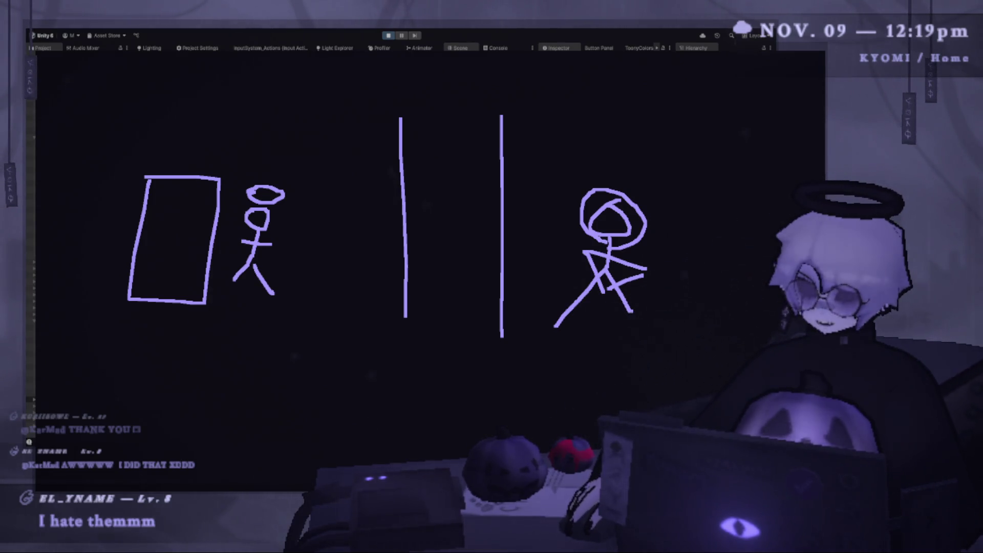
drag(526, 159, 611, 153)
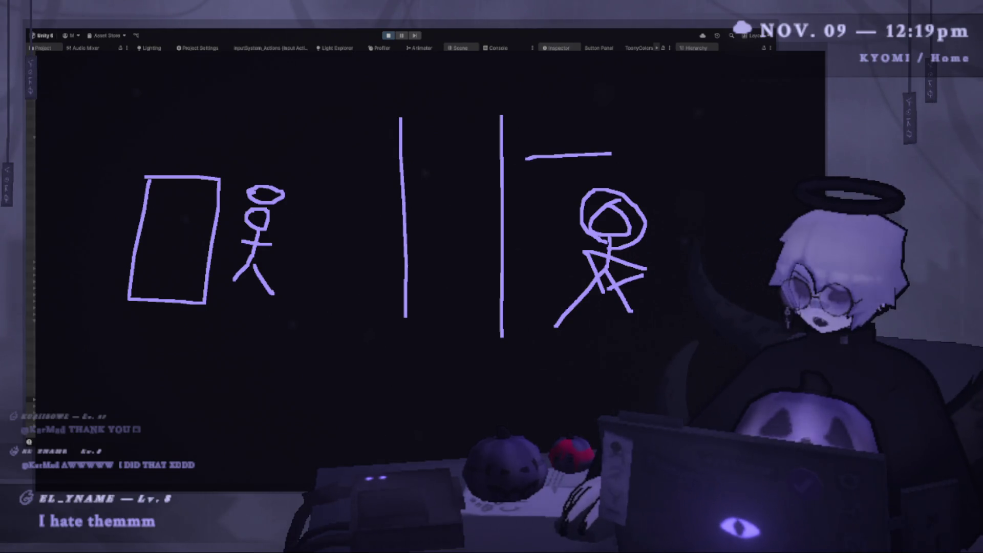
drag(448, 158, 339, 157)
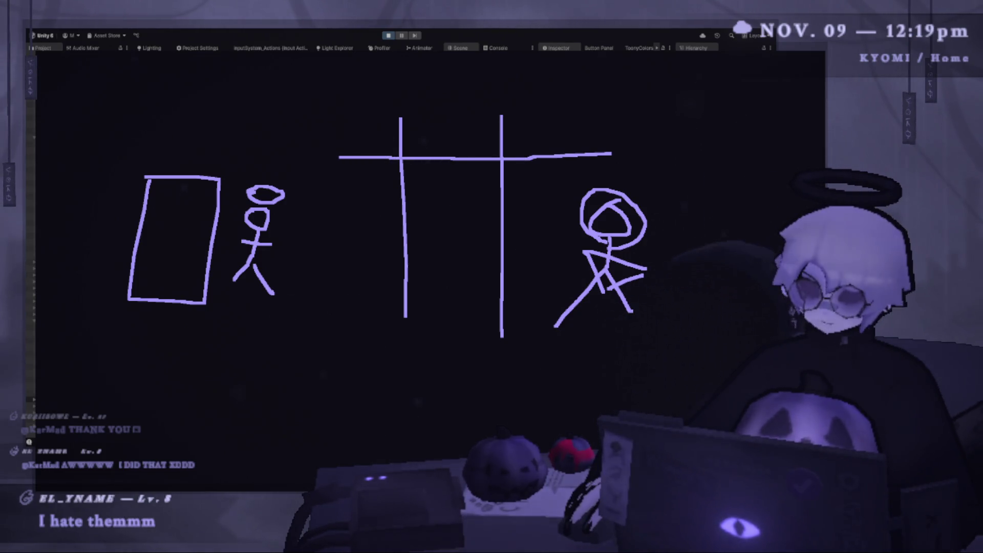
key(ctrl+z)
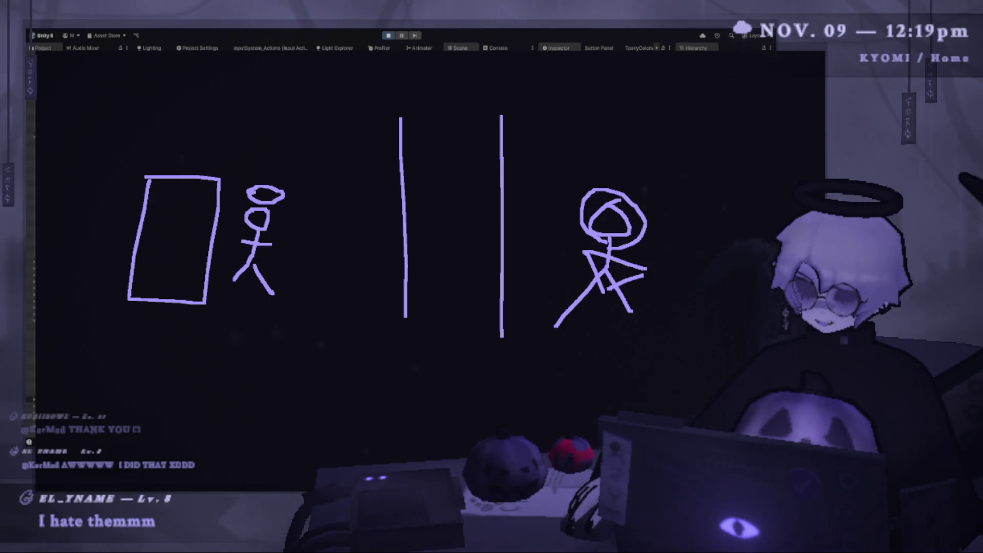
- Draw an arrowed line across the two posts, undoing stray arrowheads near the rectangle
drag(391, 240, 519, 247)
drag(345, 236, 377, 260)
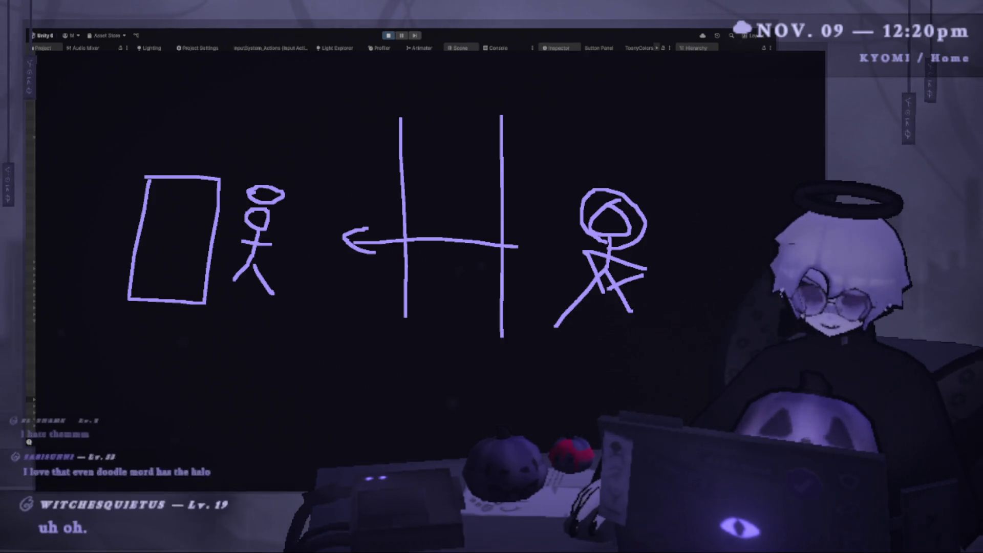
drag(612, 280, 633, 311)
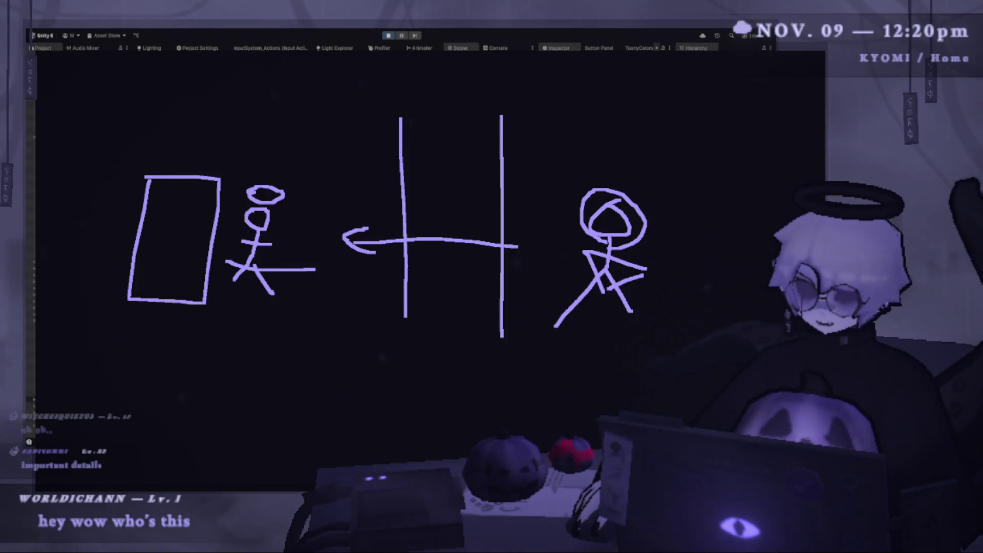
drag(221, 250, 228, 270)
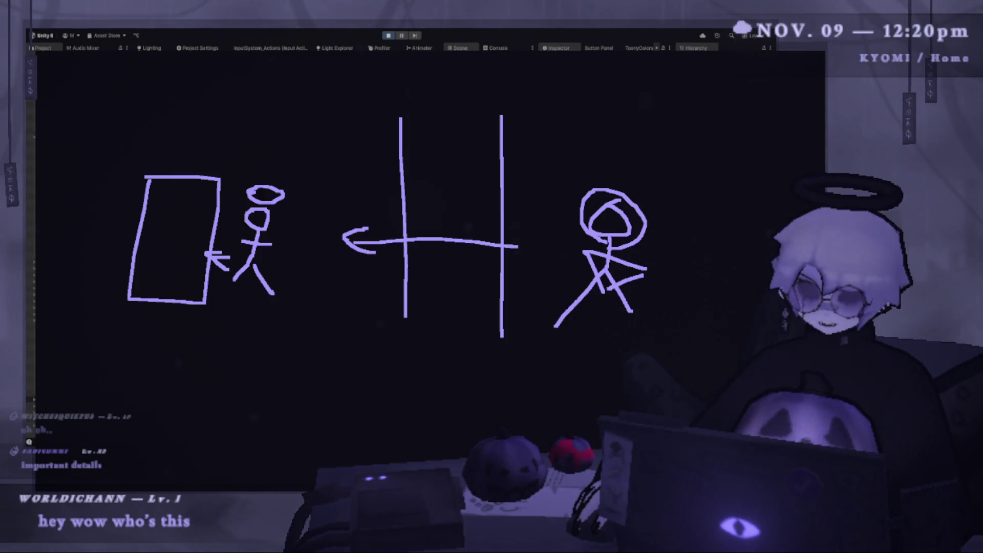
key(ctrl+z)
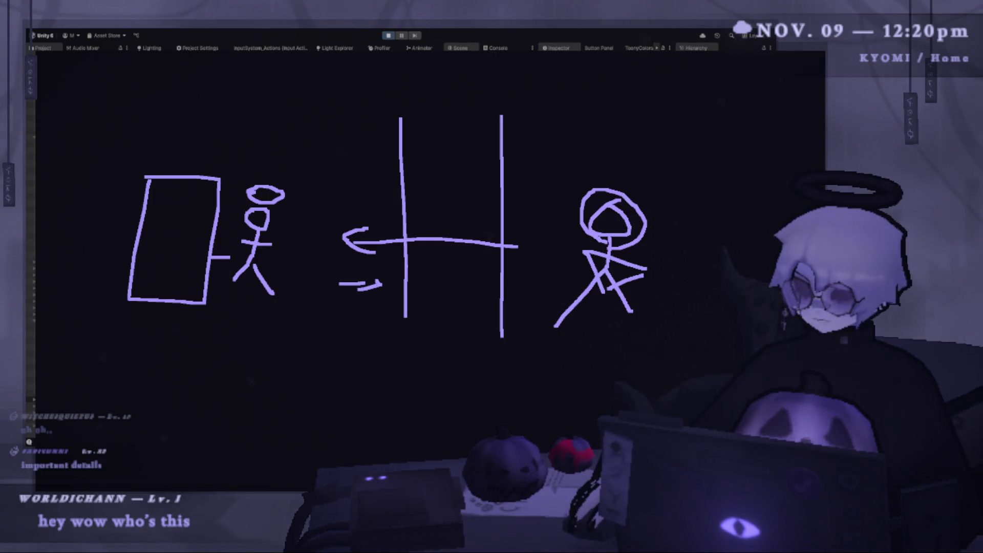
drag(339, 284, 353, 271)
key(ctrl+z)
key(ctrl+z)
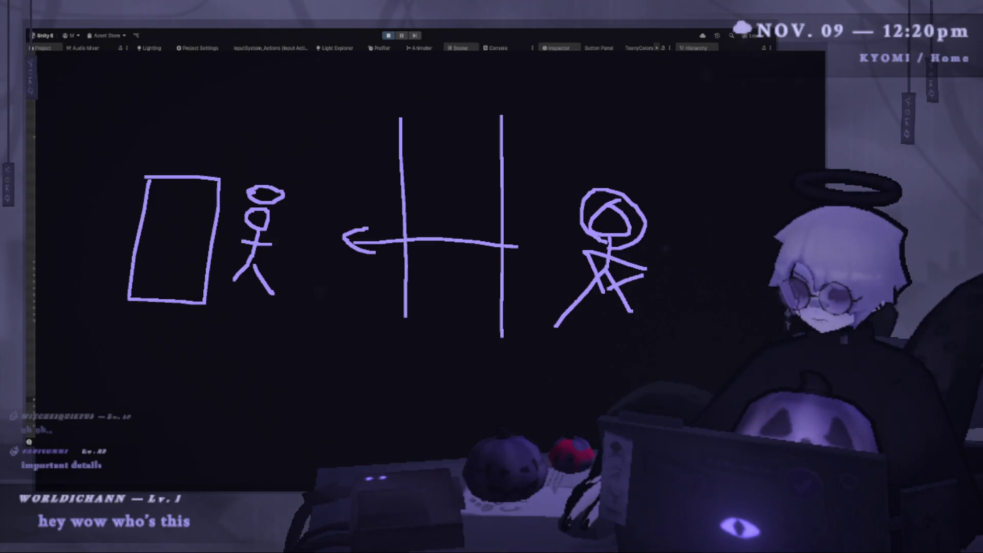
- Add a big-headed middle figure with a rope line, scribble over the right figure, and draw a spear and zigzag
mouse_move(310, 225)
mouse_down()
mouse_move(338, 245)
mouse_move(307, 282)
mouse_move(350, 303)
mouse_up()
drag(323, 201, 344, 240)
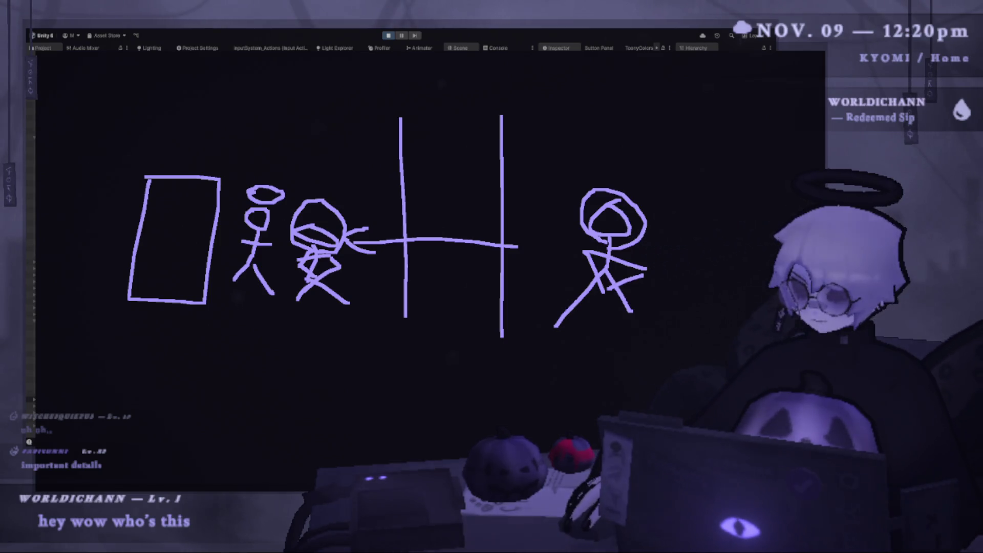
drag(353, 222, 525, 252)
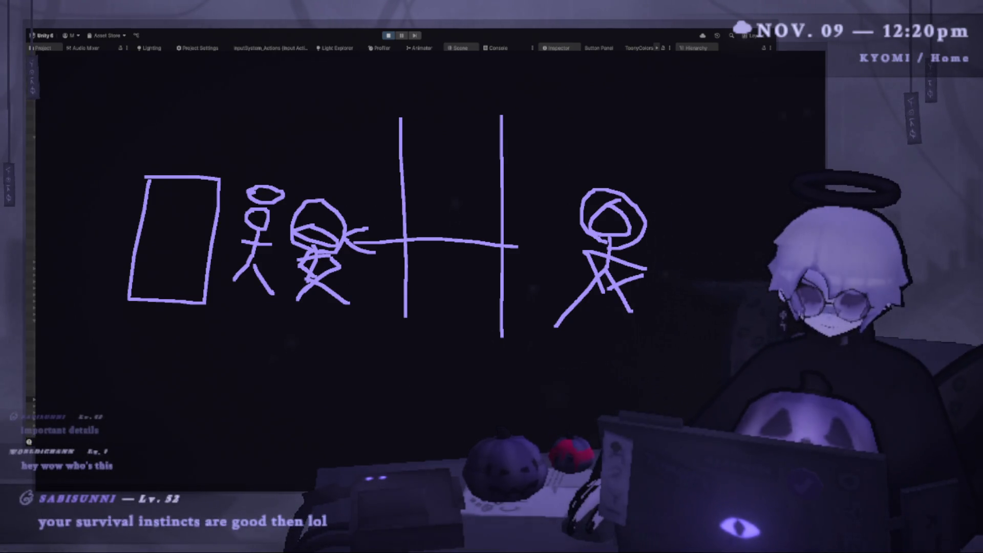
mouse_move(614, 210)
mouse_down()
mouse_move(638, 264)
mouse_move(515, 352)
mouse_up()
drag(481, 251, 517, 266)
drag(407, 236, 479, 238)
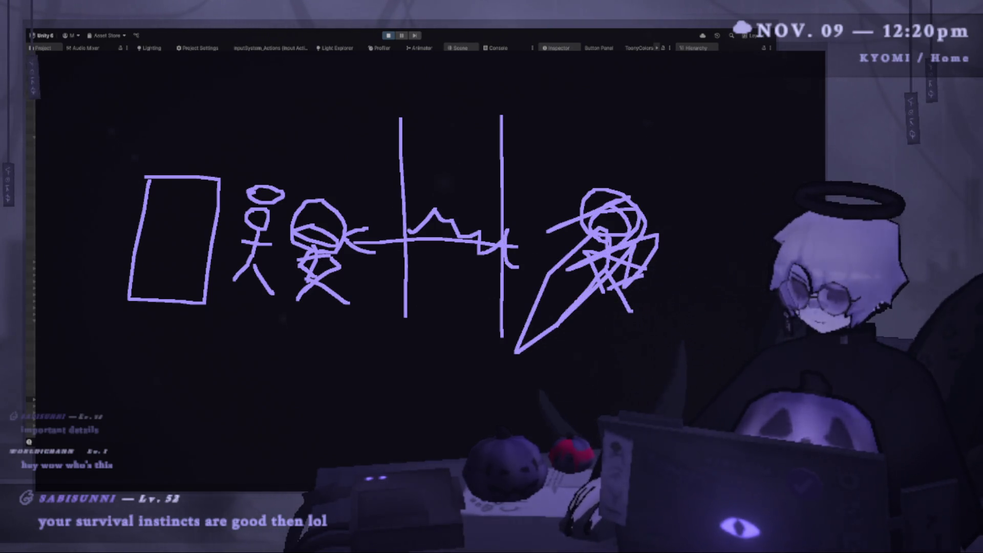
- Draw a last zigzag between the left figure and the post, then close the drawing overlay
drag(353, 282, 407, 235)
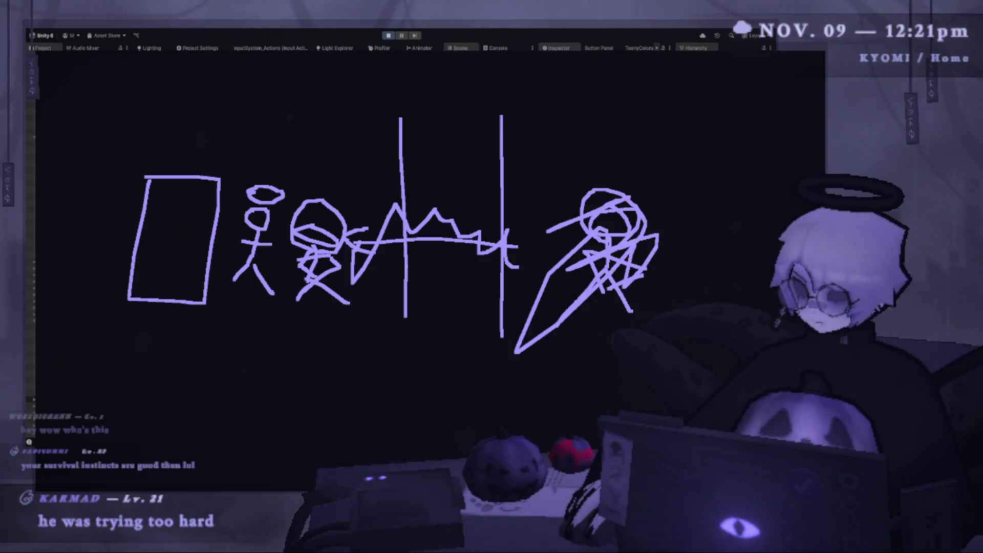
key(Escape)
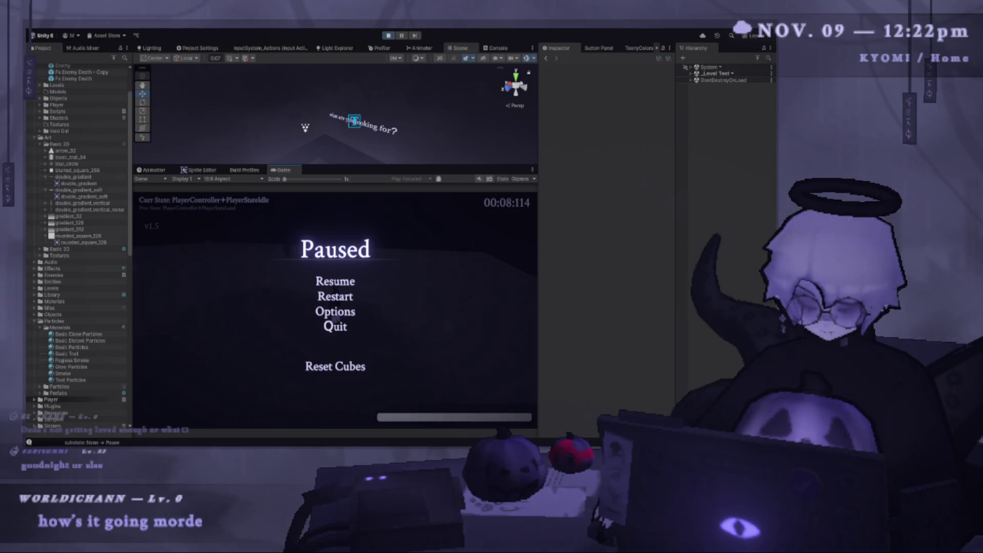
- Resume the game, restart the player with Space, pause again and stop Play mode
key(Escape)
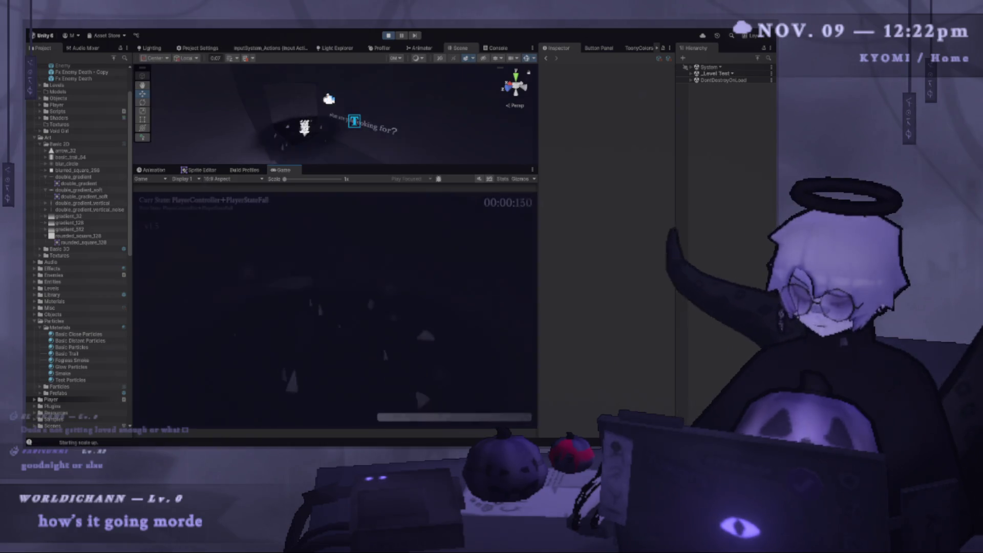
key(space)
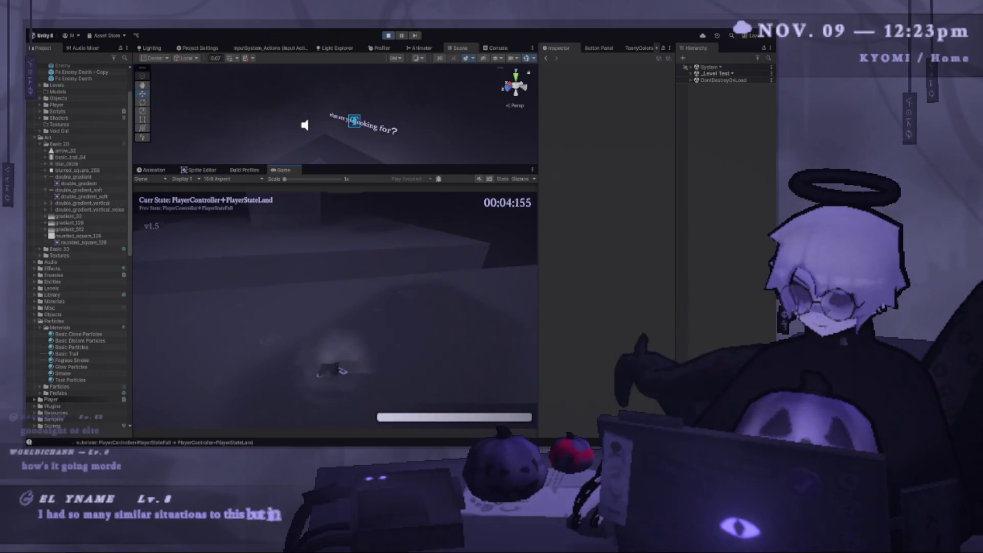
key(Escape)
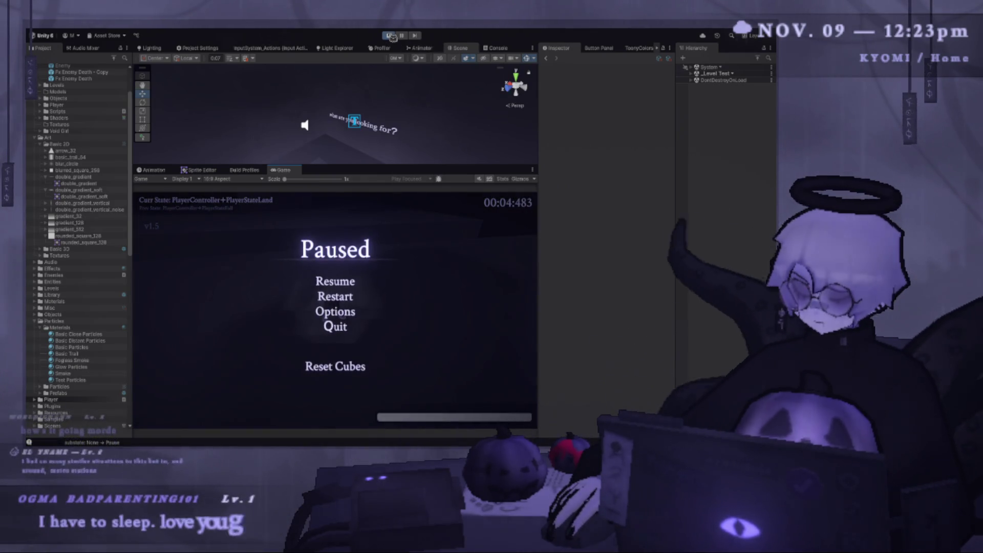
click(389, 36)
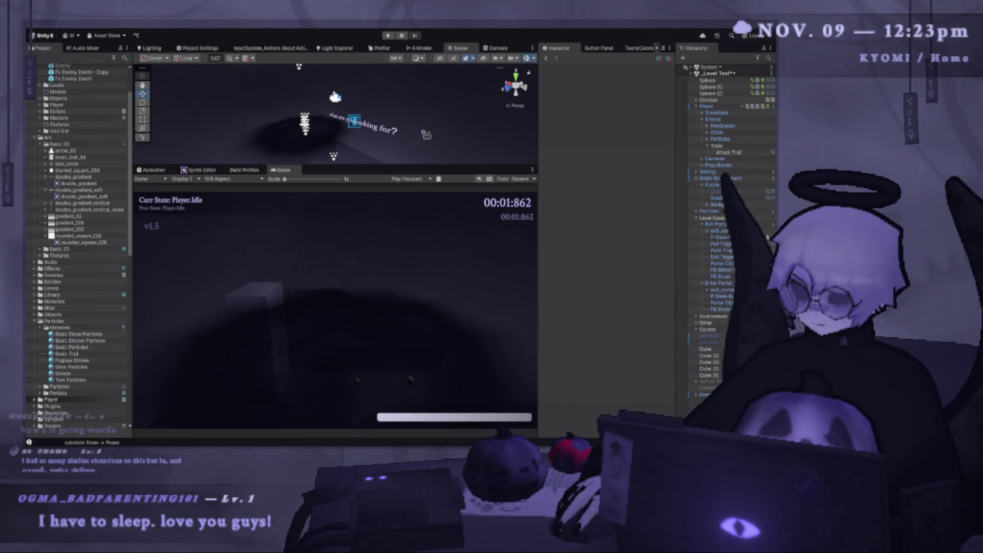
- Enlarge the Scene view, select the Attack Trail object and orbit around it
drag(402, 166, 402, 347)
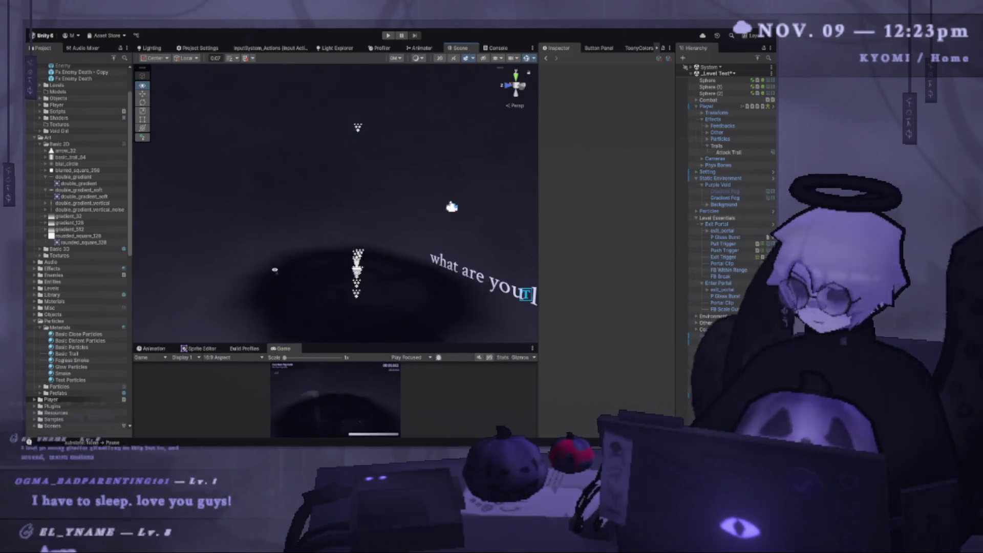
scroll(399, 264, down, 5)
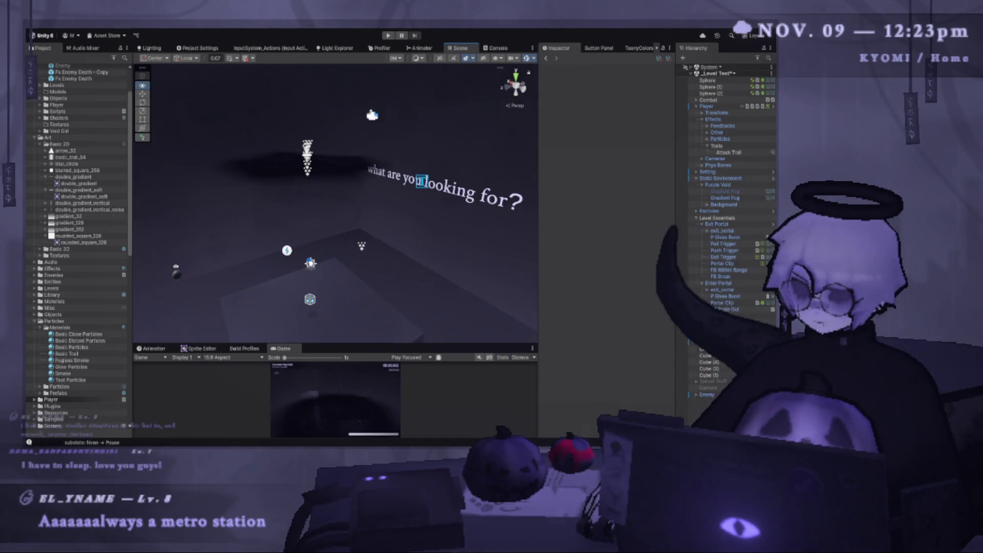
click(742, 152)
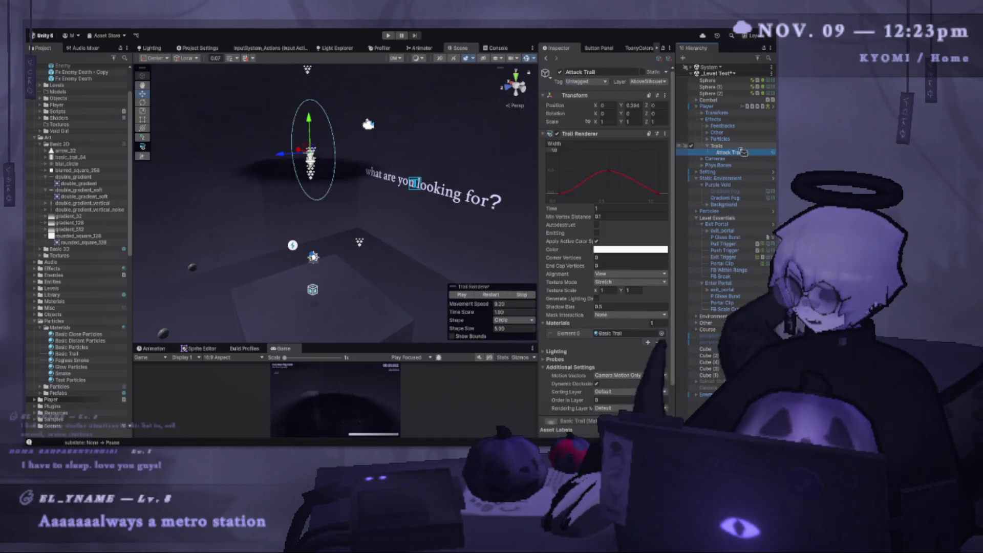
key(Up)
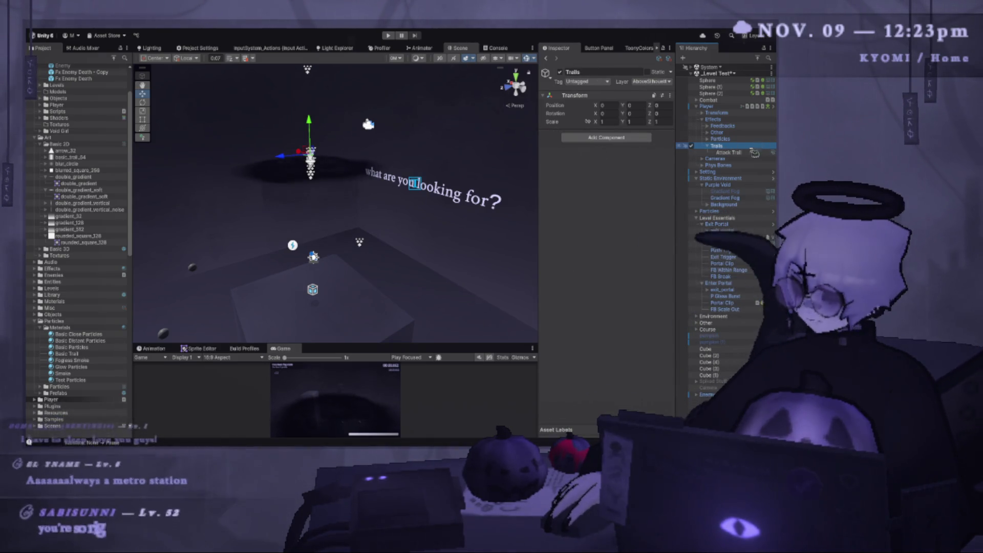
key(Down)
scroll(373, 158, up, 5)
mouse_move(372, 158)
mouse_down()
mouse_move(417, 241)
mouse_move(329, 281)
mouse_move(248, 292)
mouse_move(467, 263)
mouse_move(410, 266)
mouse_up()
- Play the Trail Renderer preview and move the view close to the pillar to watch it
click(492, 296)
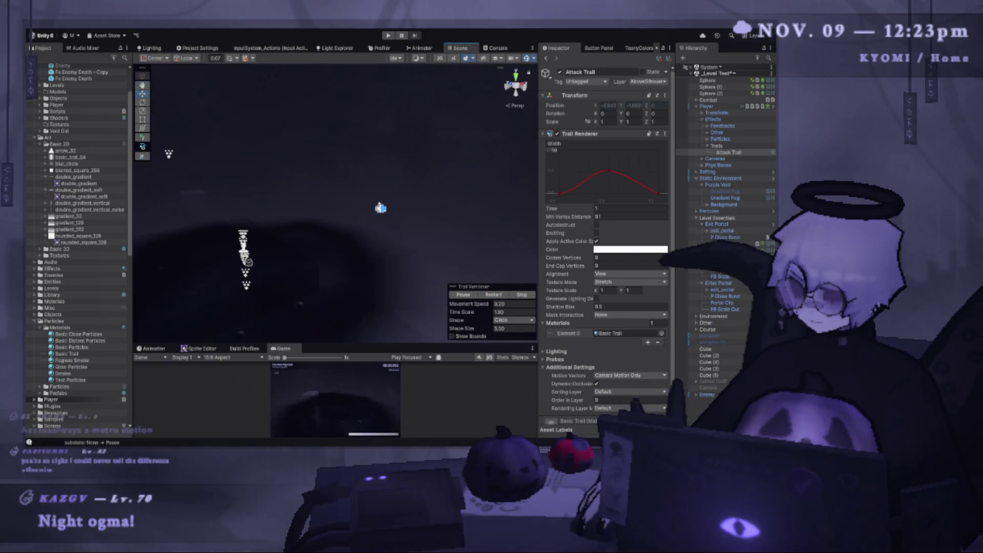
drag(307, 259, 265, 222)
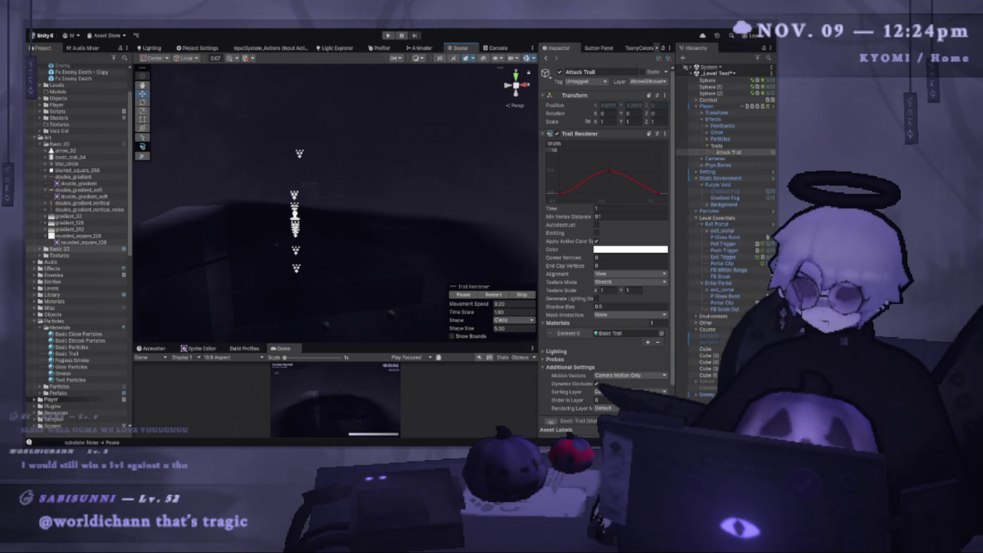
key(Up)
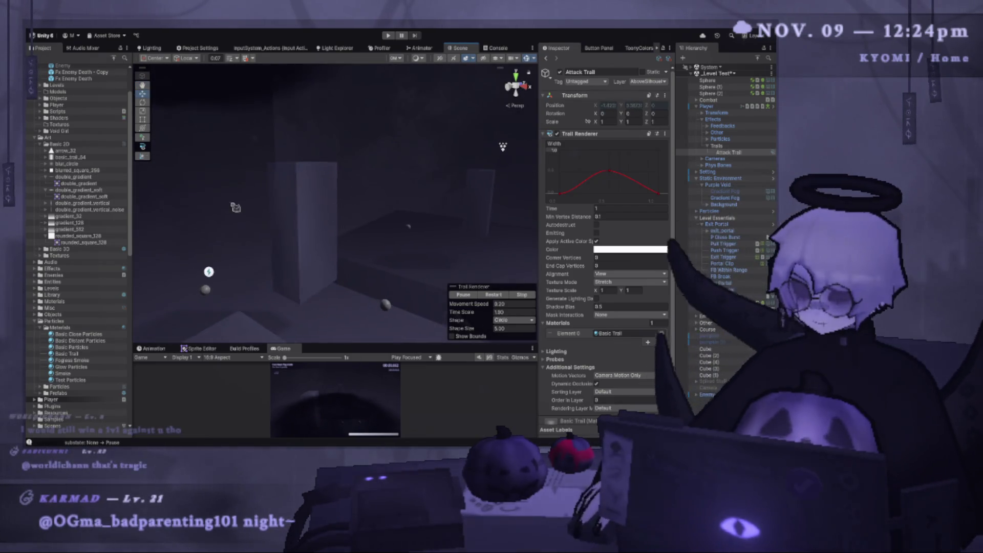
key(Up)
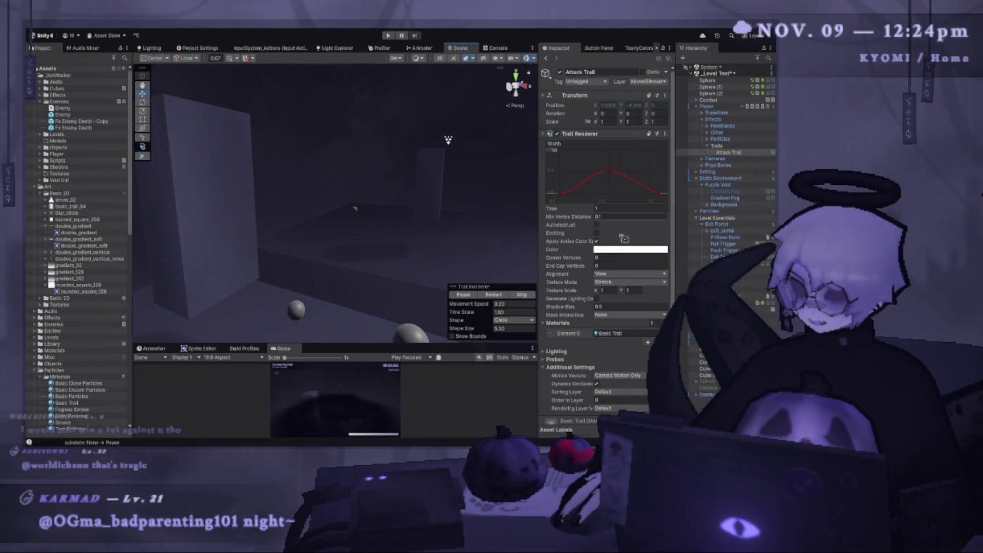
key(Up)
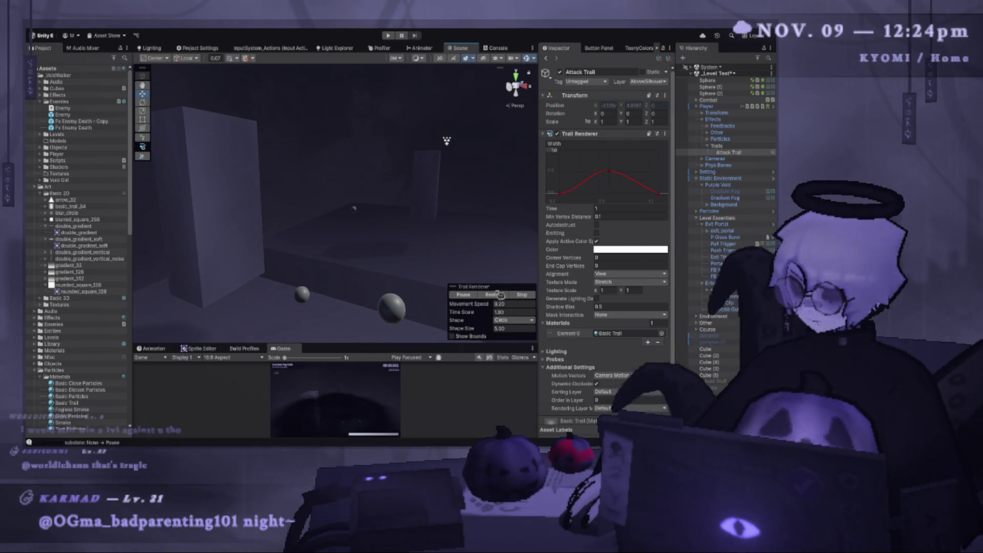
click(502, 299)
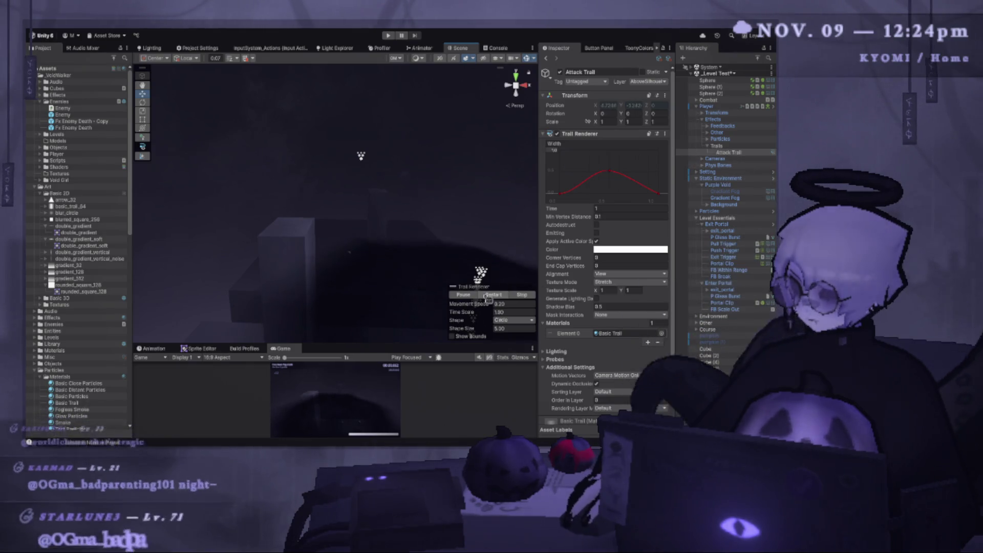
key(Up)
click(513, 295)
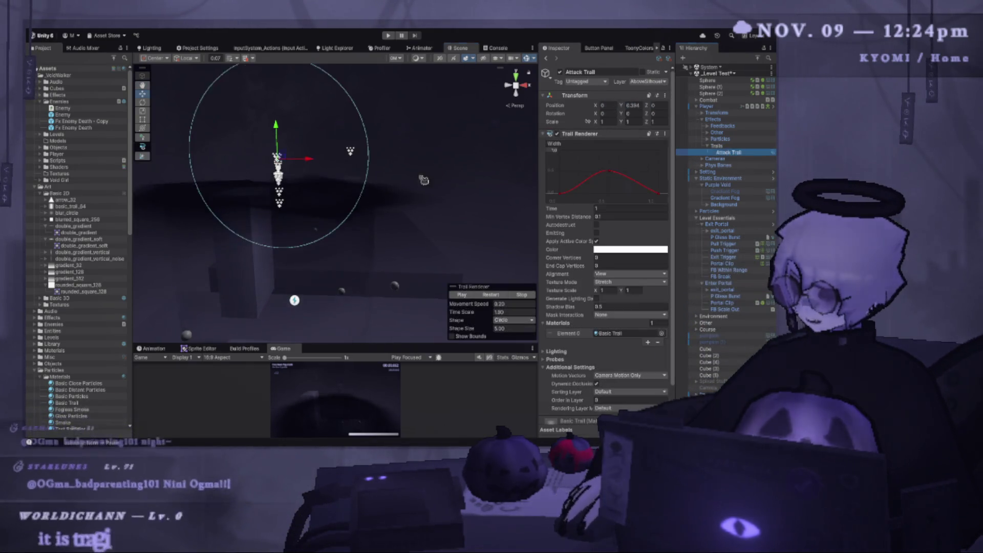
click(464, 296)
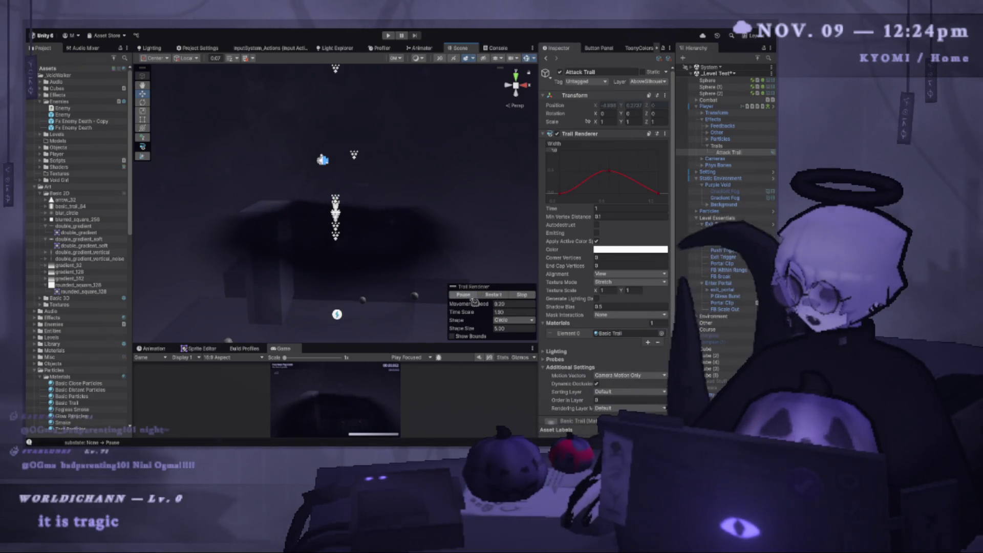
drag(396, 213, 377, 266)
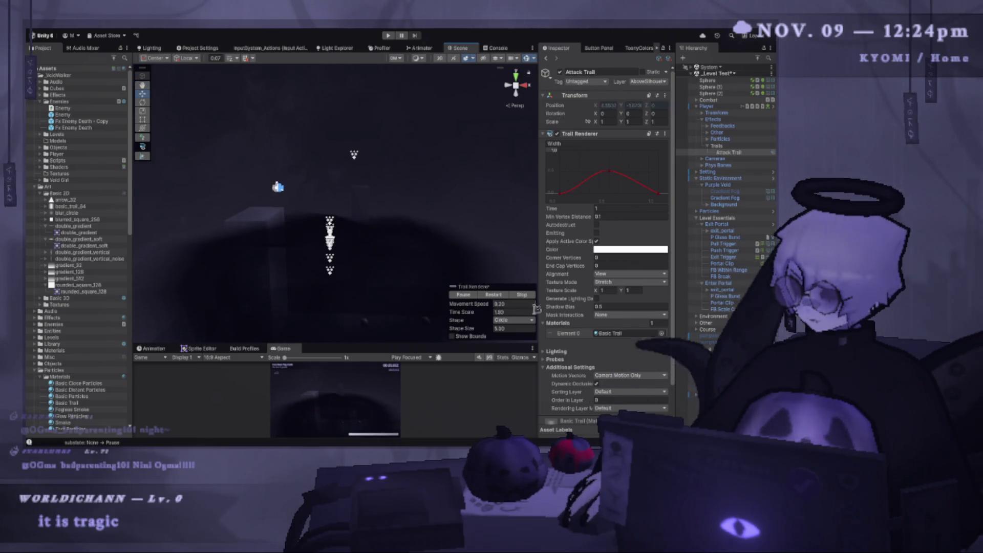
- Set preview Movement Speed to 1, turn on Emitting, and move the width curve's peak to the middle
click(512, 304)
text(1.)
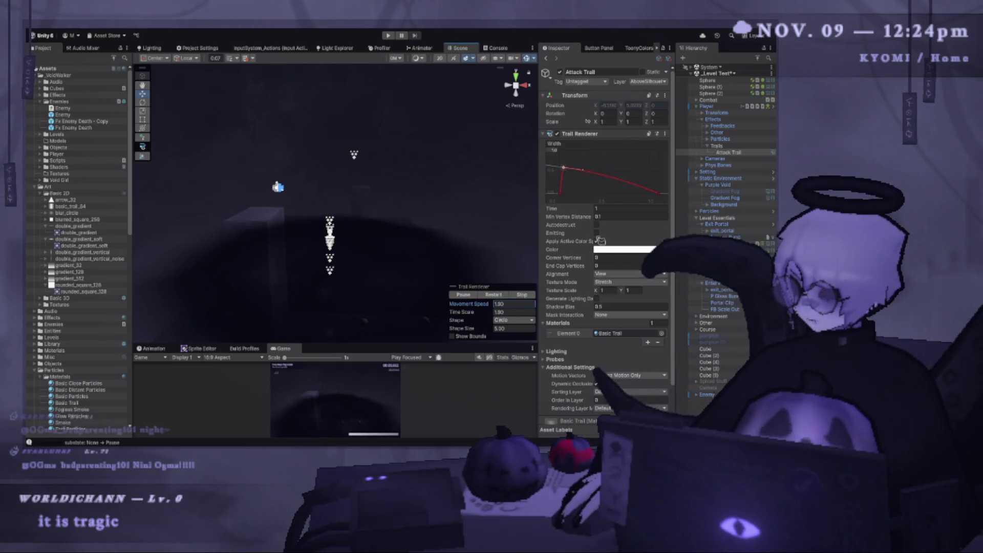
click(597, 233)
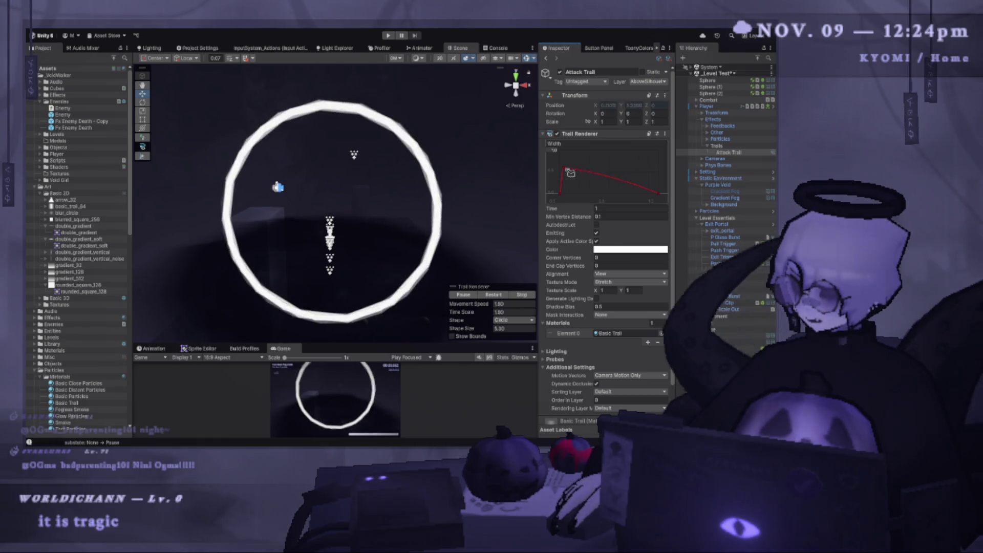
drag(564, 167, 607, 176)
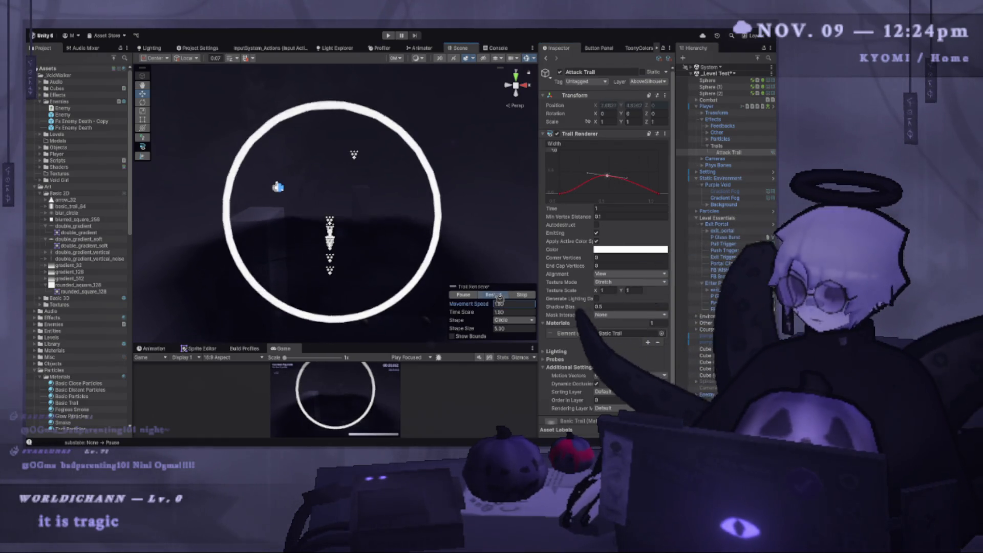
click(513, 303)
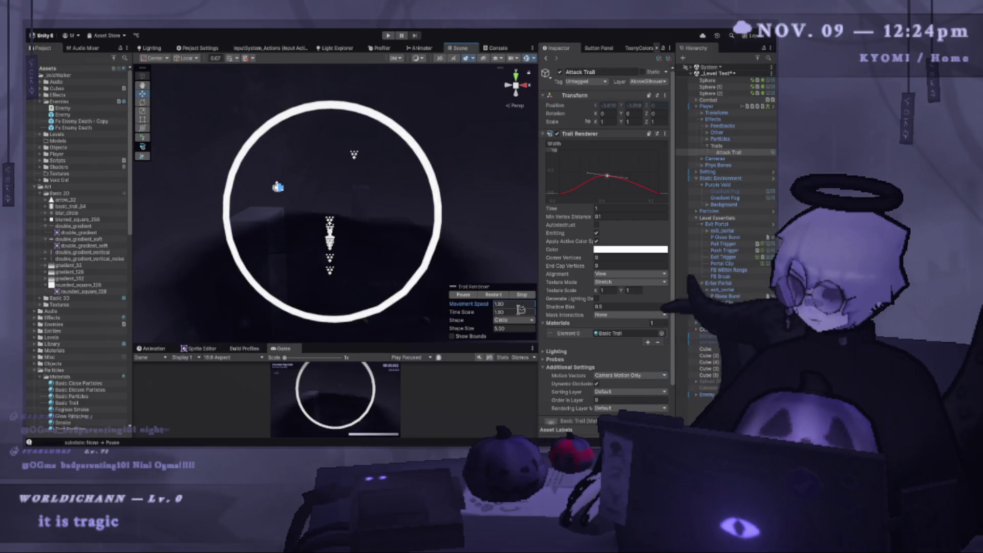
click(511, 304)
text(0.2)
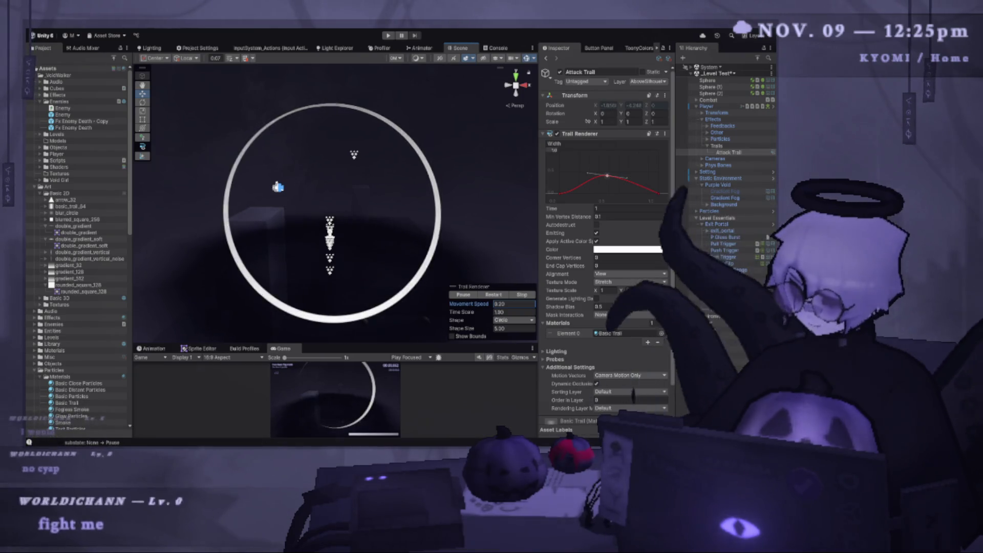
click(492, 295)
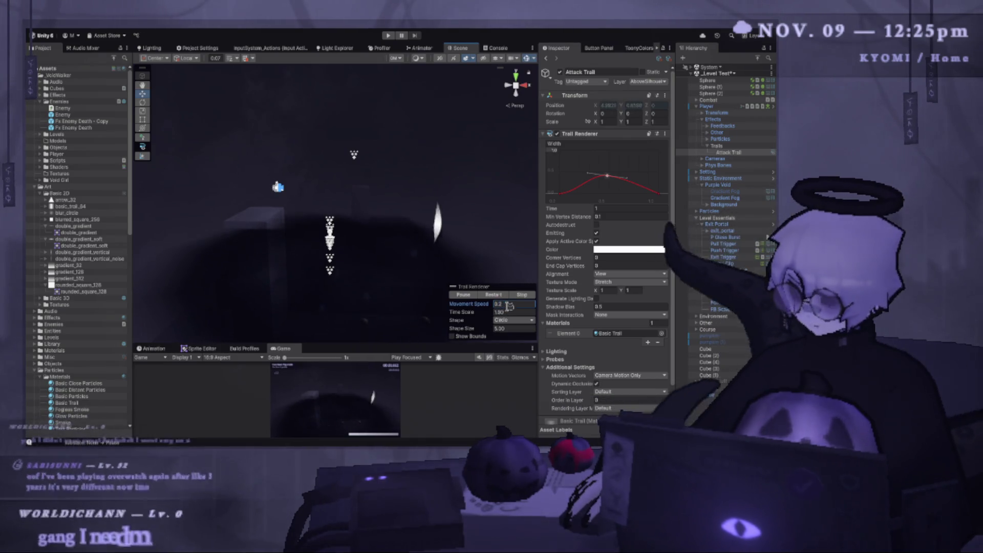
- Set Movement Speed to 0.20 and the trail Time to 0.4, then enter Play mode
text(0.10)
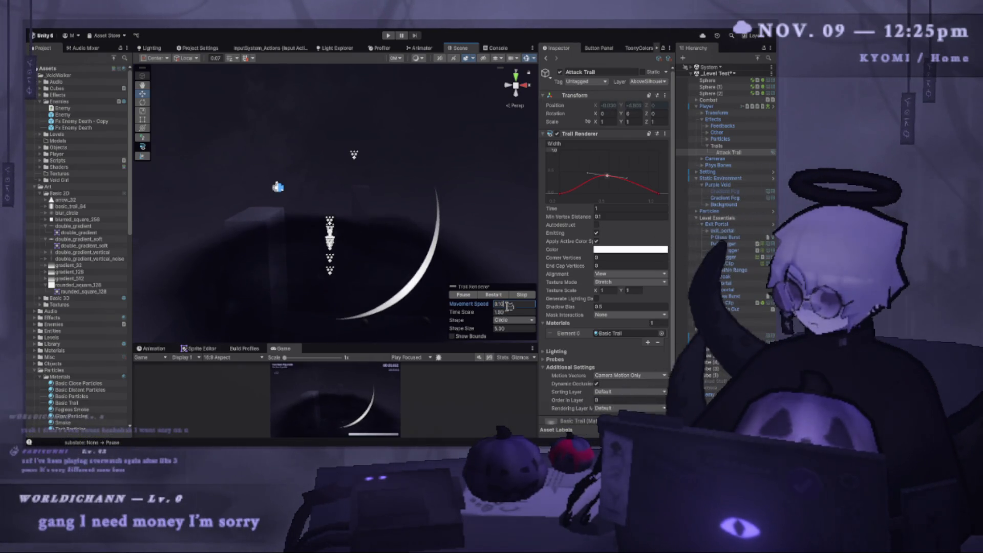
text(0.20)
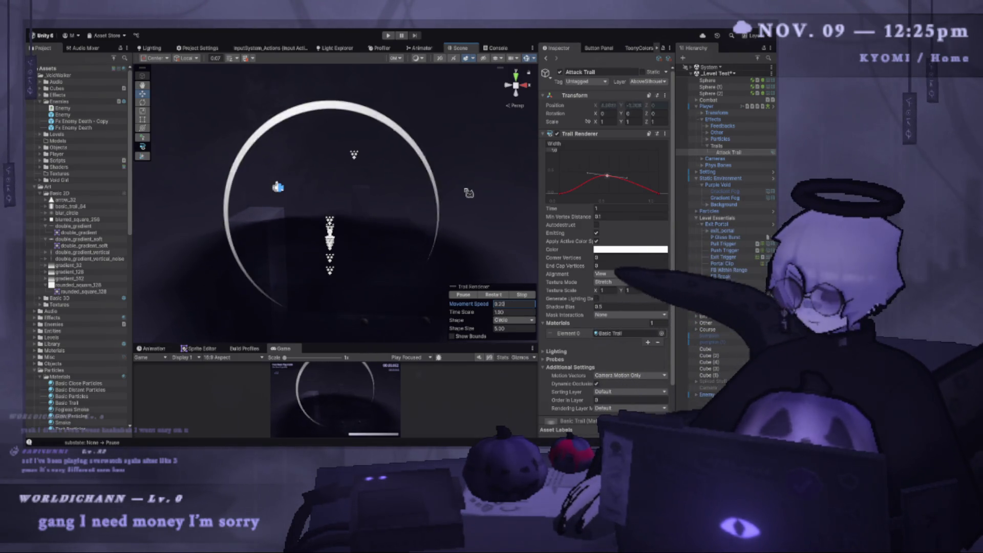
click(618, 210)
text(0.4)
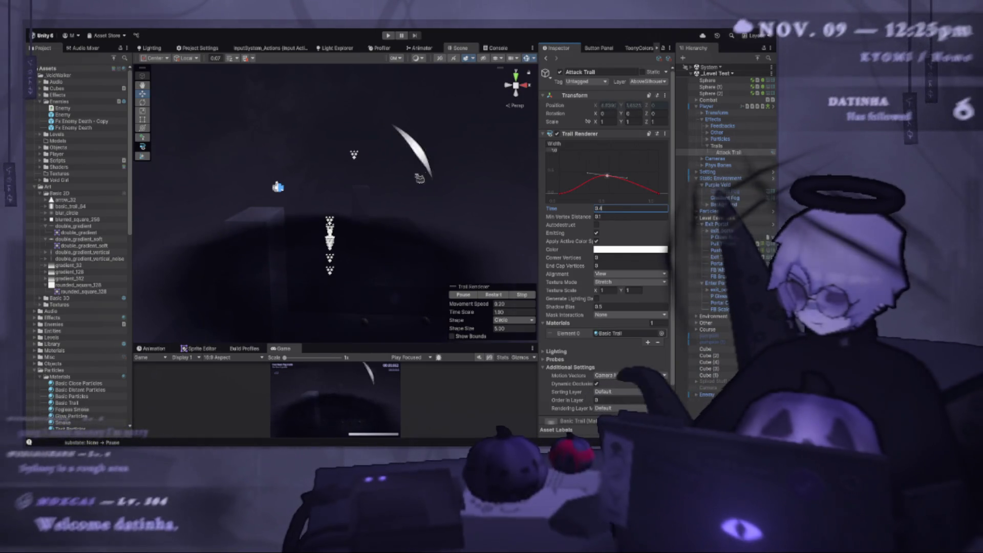
key(ctrl+p)
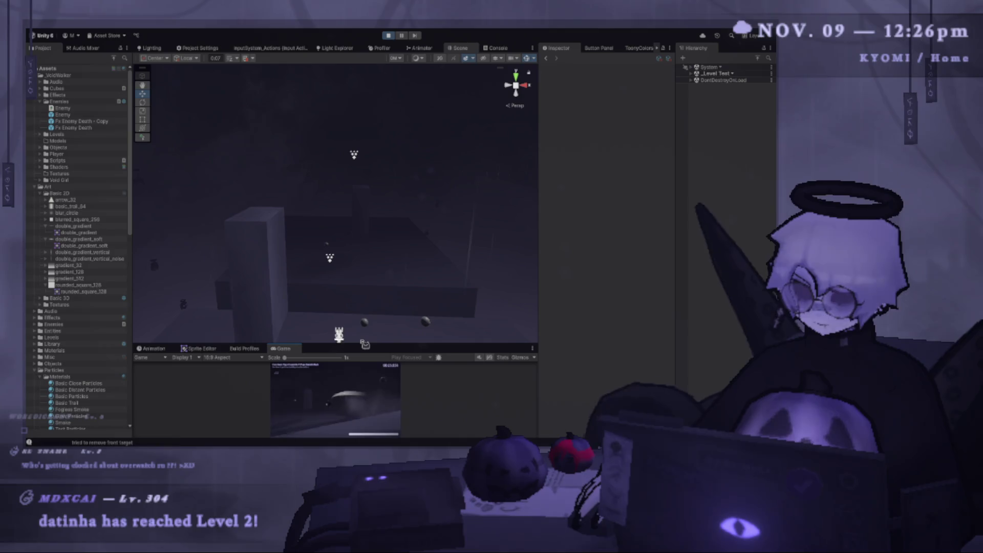
- Enlarge the Game view, pause and stop the playtest, then widen the Hierarchy and select Attack Trail
drag(364, 344, 364, 188)
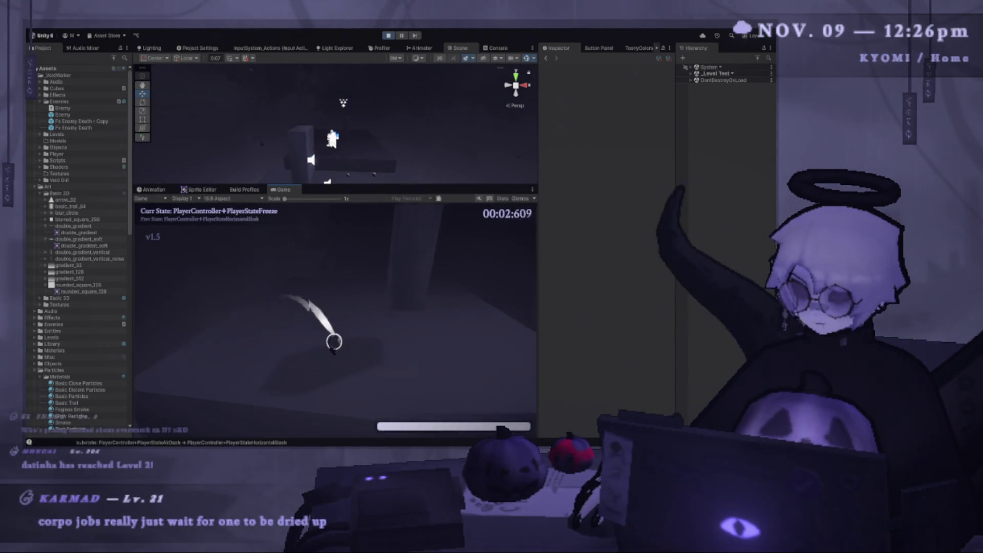
key(Escape)
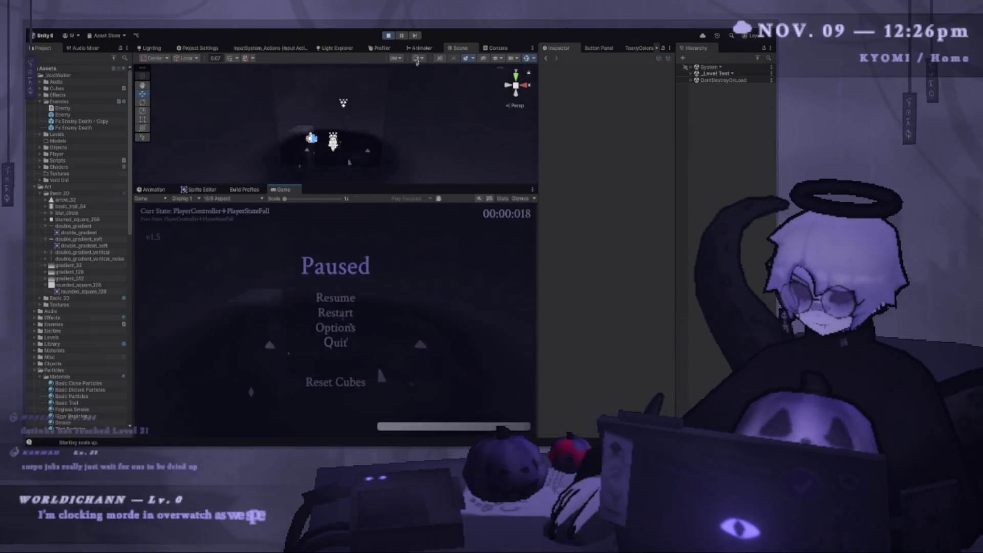
click(399, 36)
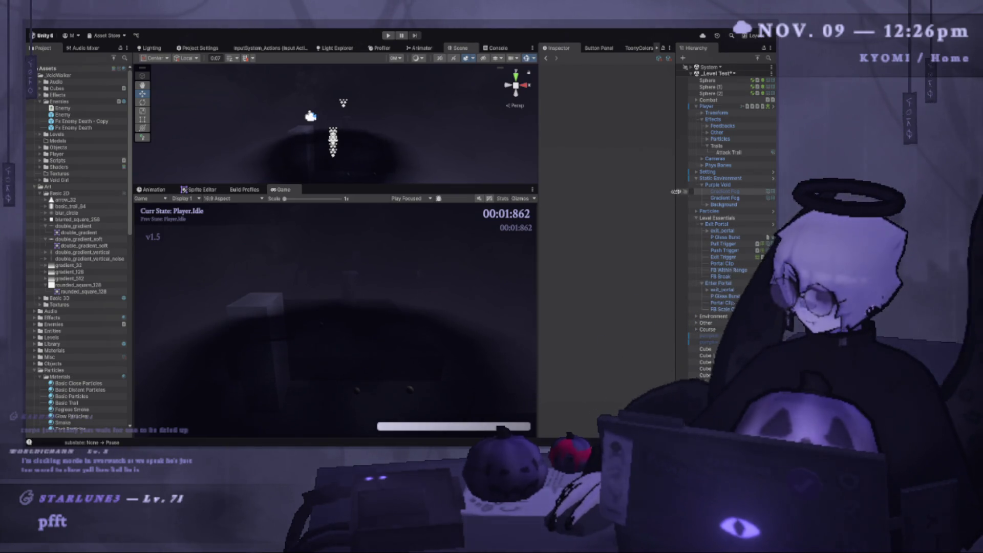
drag(675, 189, 650, 189)
click(704, 152)
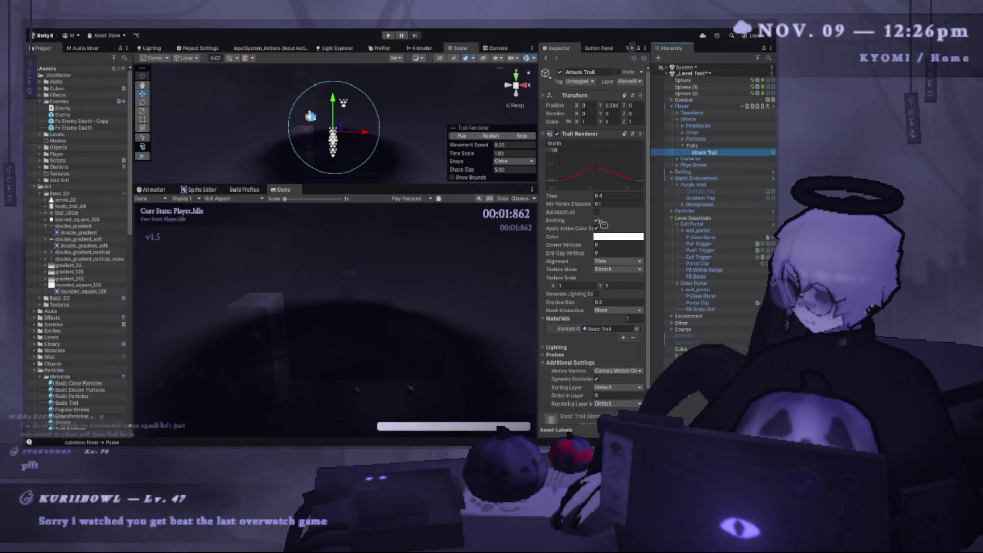
- Widen the Inspector, play the trail preview with Emitting on, and enlarge the Scene view
drag(538, 214, 474, 212)
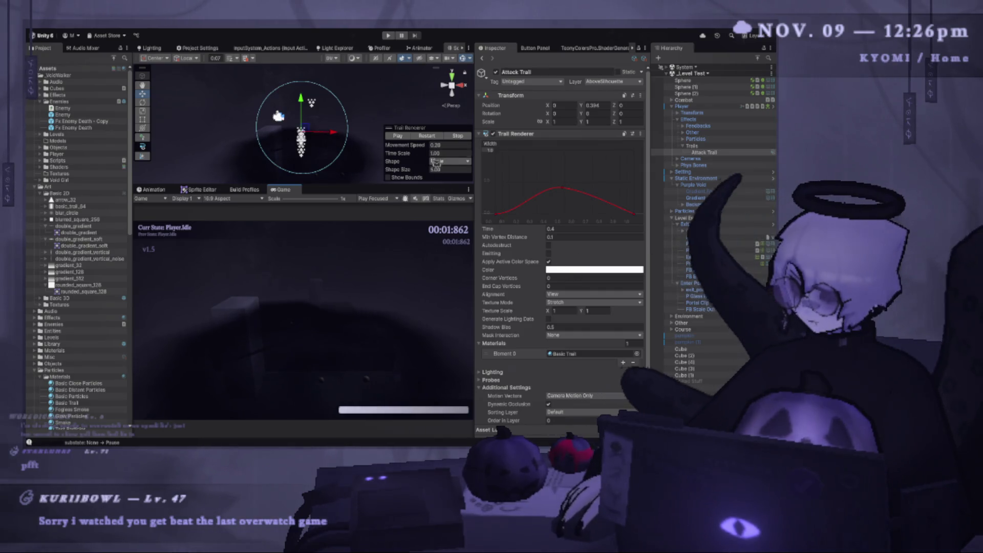
click(431, 137)
click(549, 253)
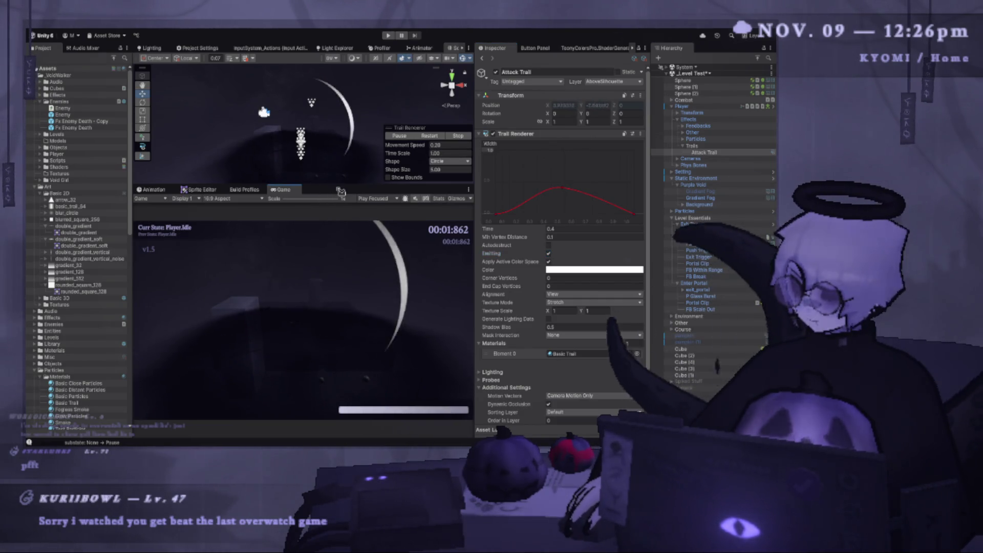
drag(340, 186, 313, 271)
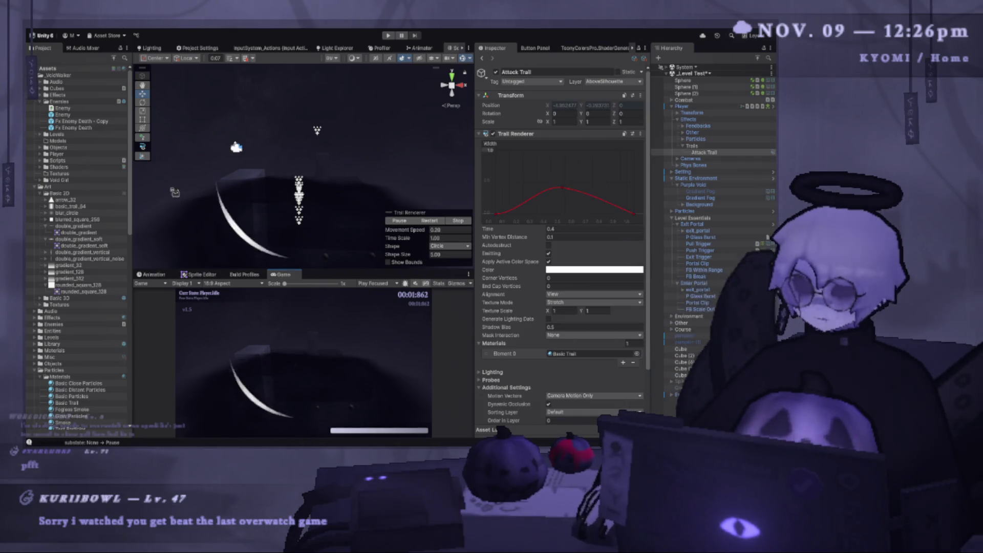
scroll(88, 309, down, 3)
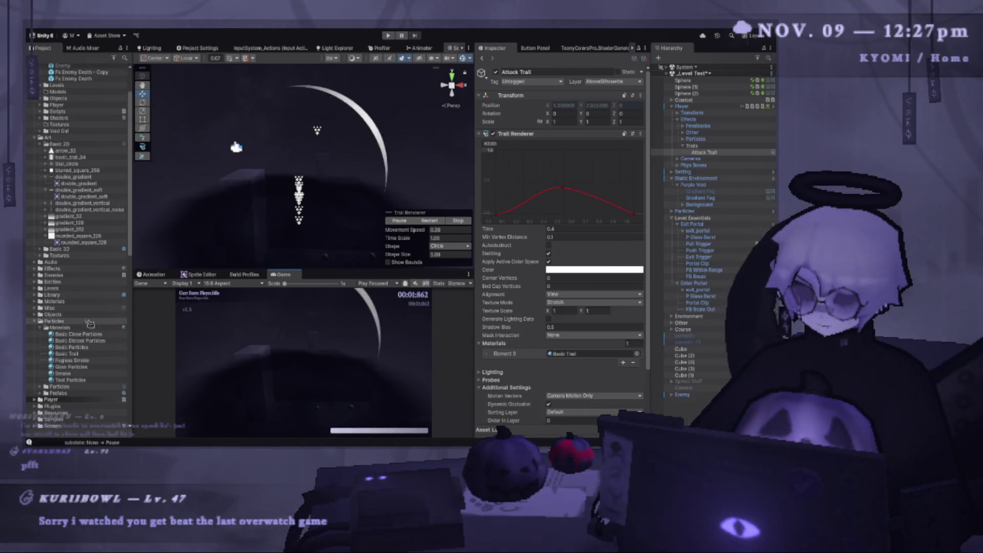
click(66, 353)
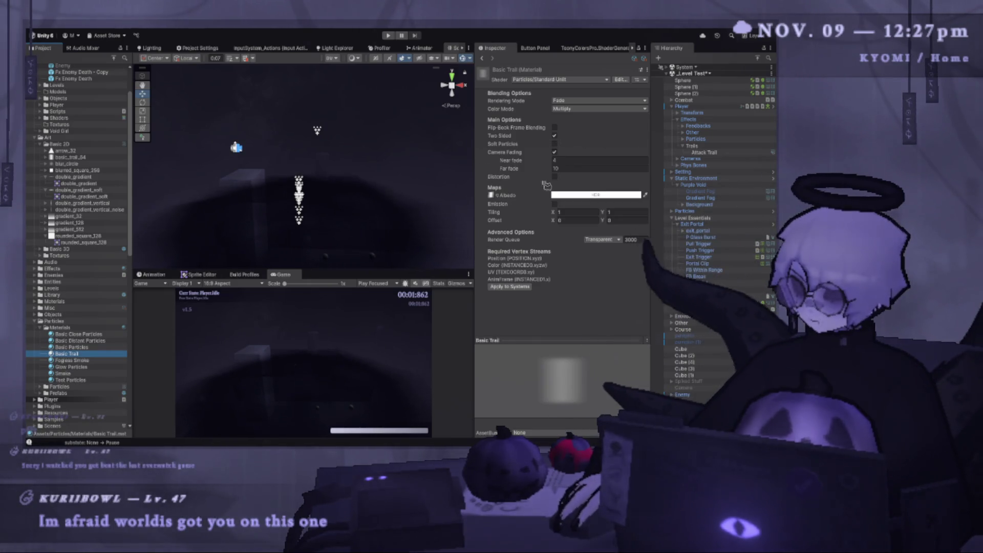
click(501, 198)
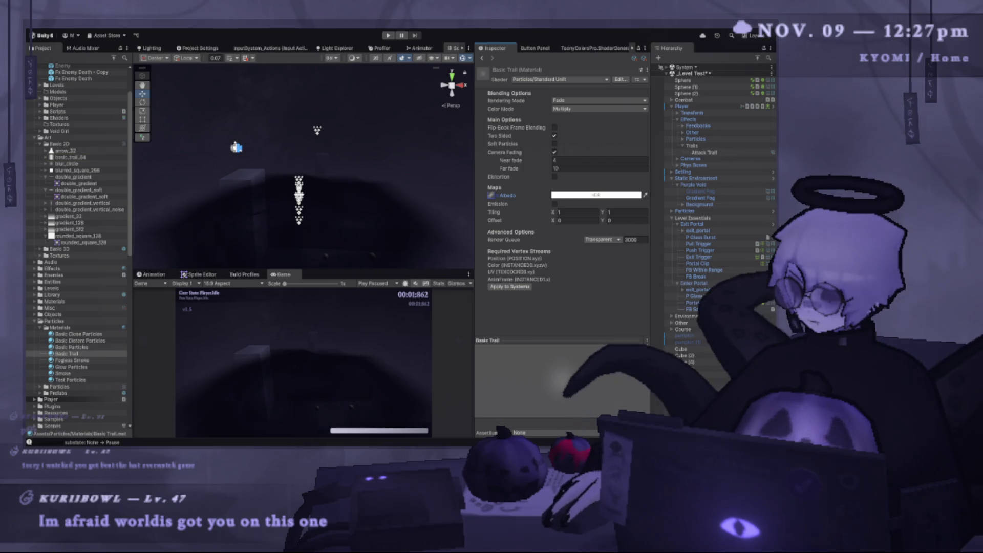
click(705, 152)
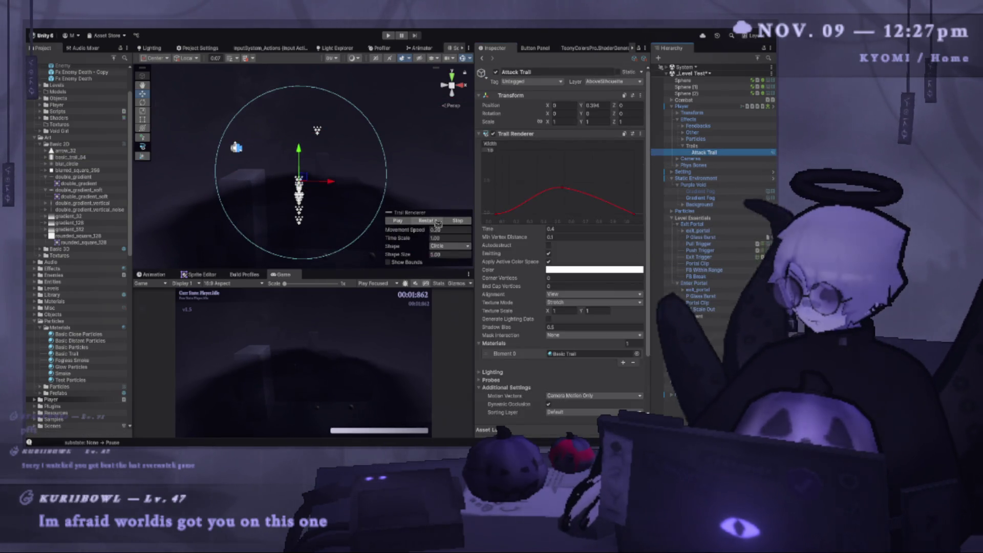
- Preview the trail's sweeping arc, readjust the Scene/Game split, then start and stop Play mode
click(437, 221)
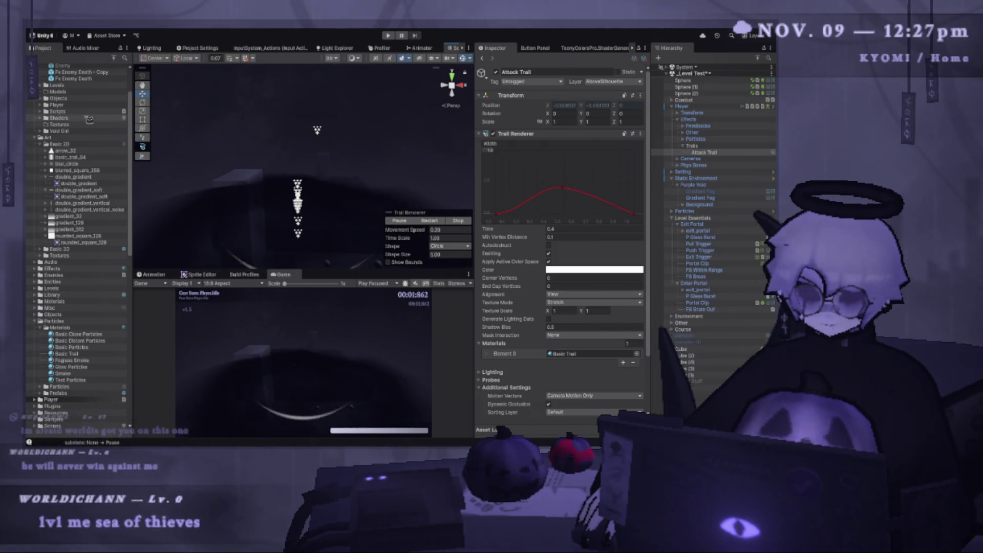
scroll(90, 119, up, 2)
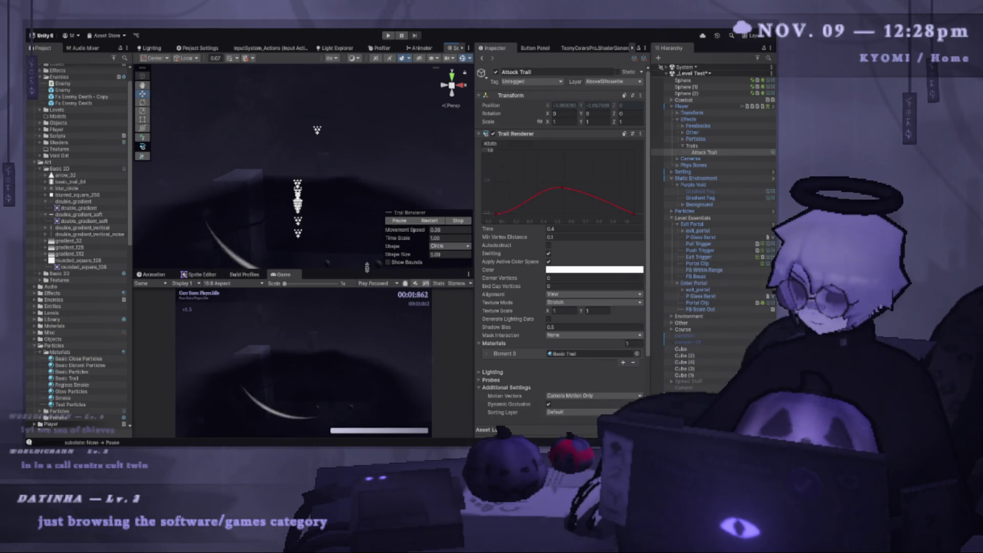
drag(366, 267, 366, 236)
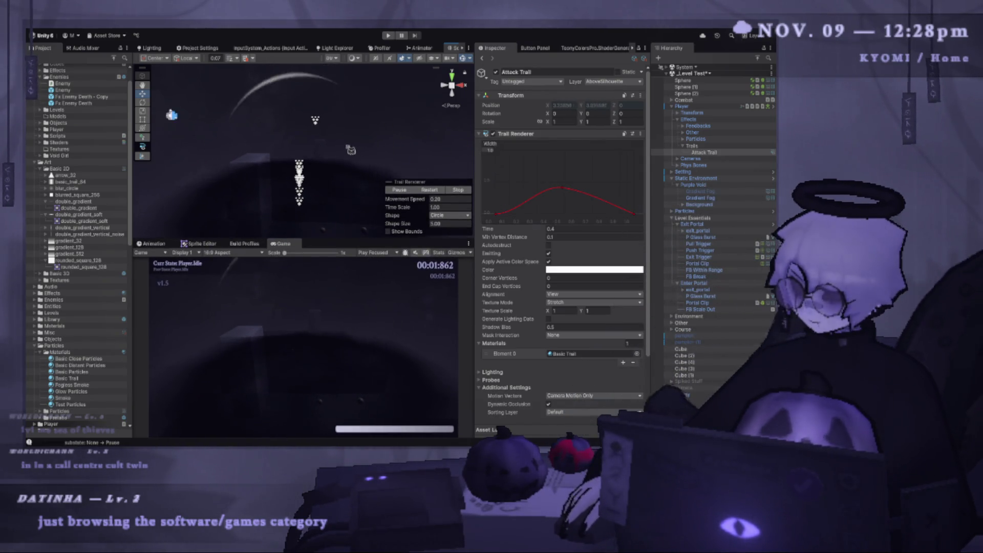
drag(367, 238, 367, 282)
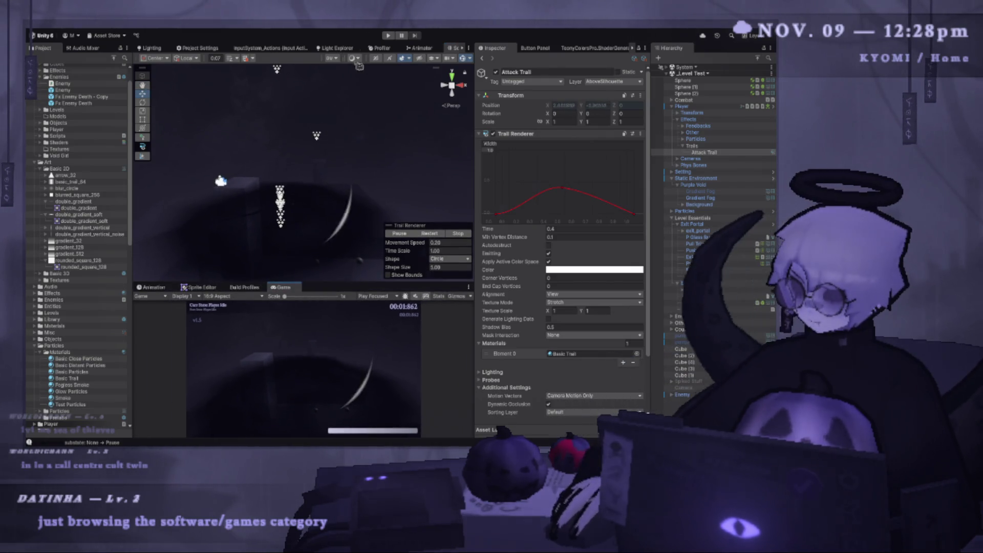
click(390, 36)
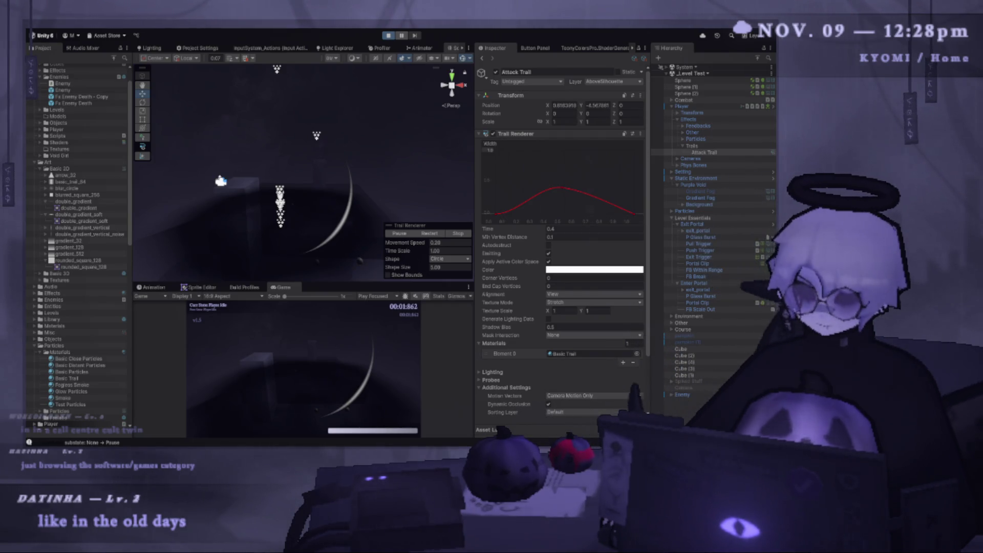
click(392, 36)
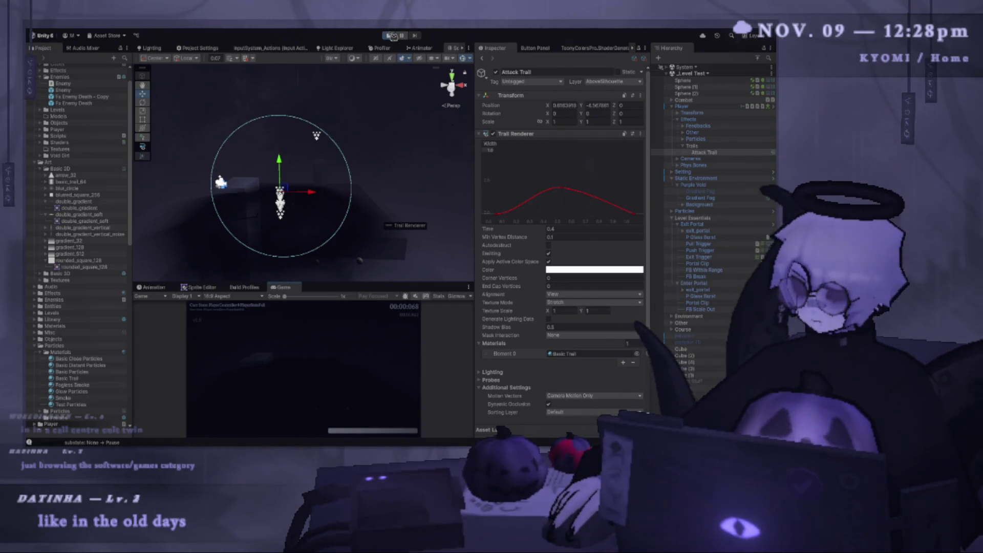
- Restart the game, select Attack Trail and preview its arc from the trail settings
click(390, 36)
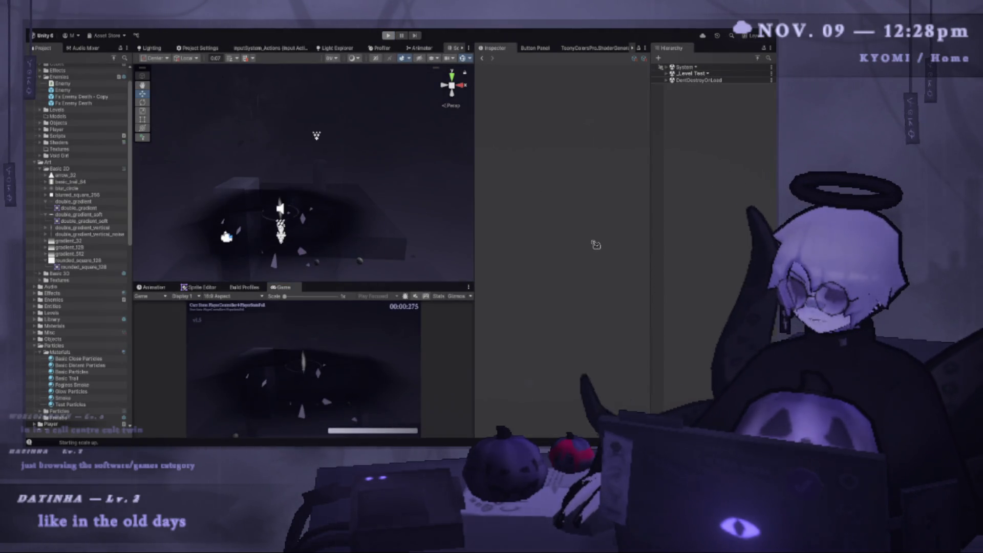
click(704, 152)
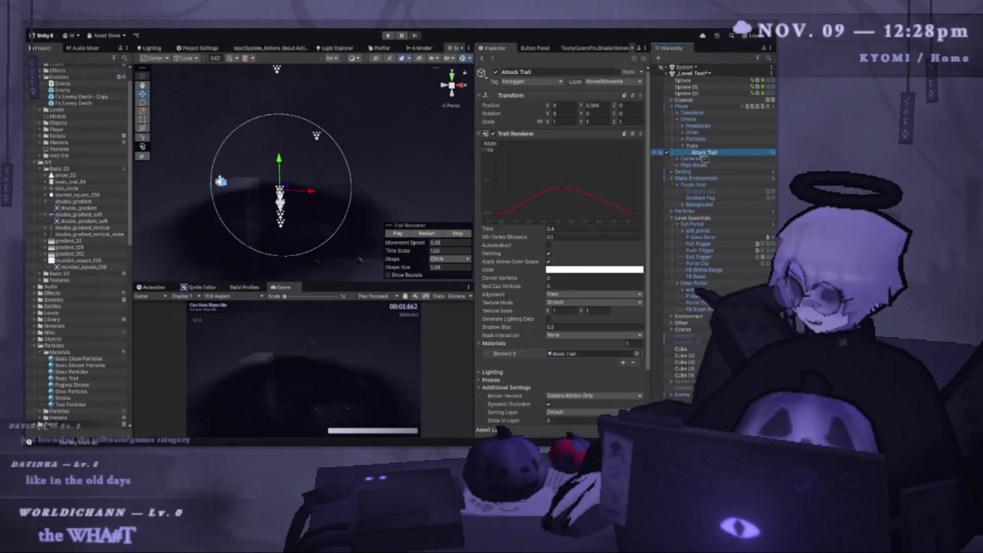
click(577, 277)
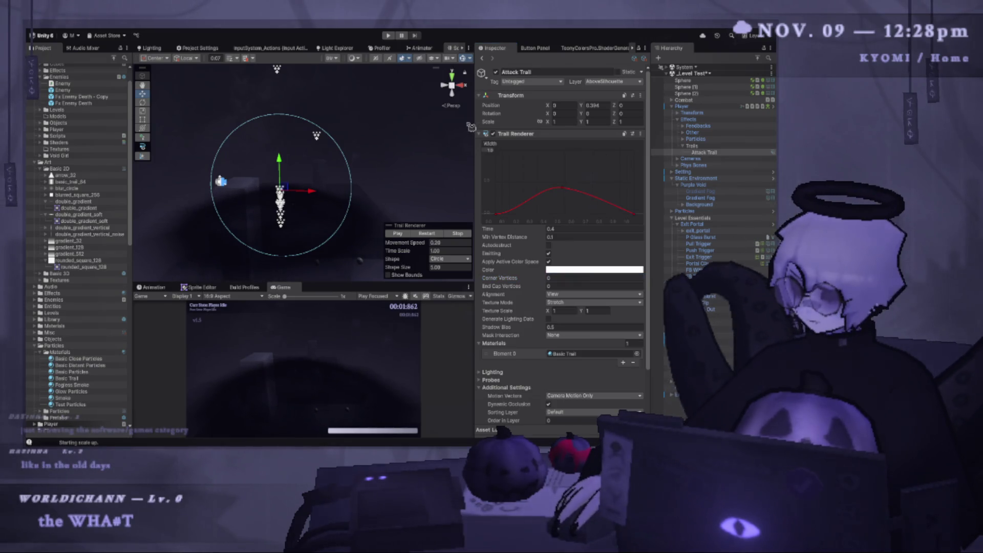
click(397, 233)
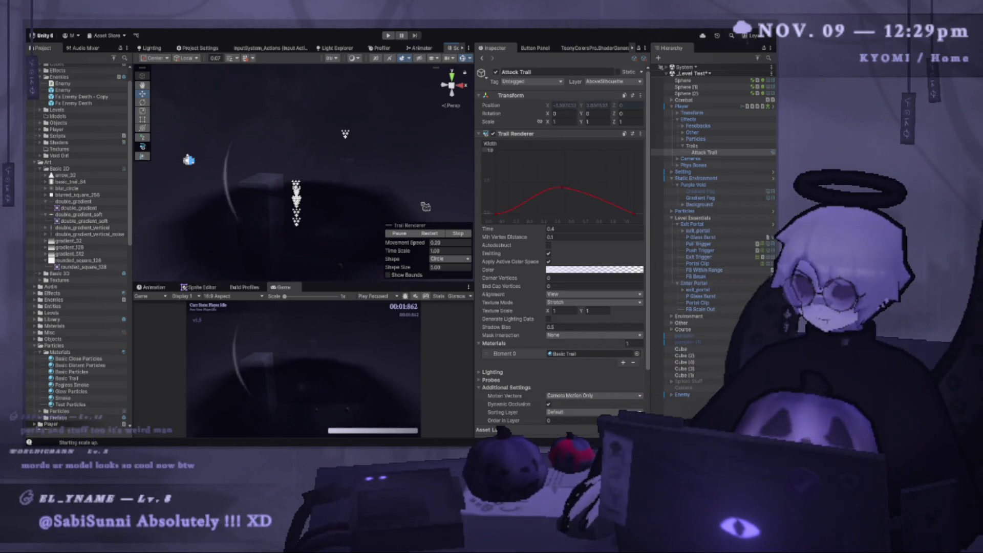
- Playtest in a wider, much taller Game view, pausing and restarting once before stopping Play mode
click(390, 35)
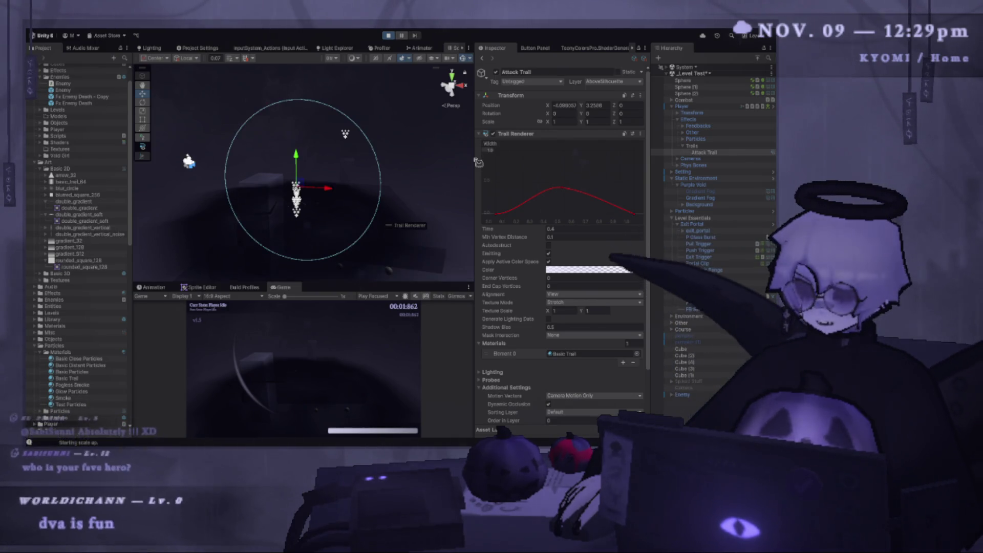
drag(478, 162, 530, 163)
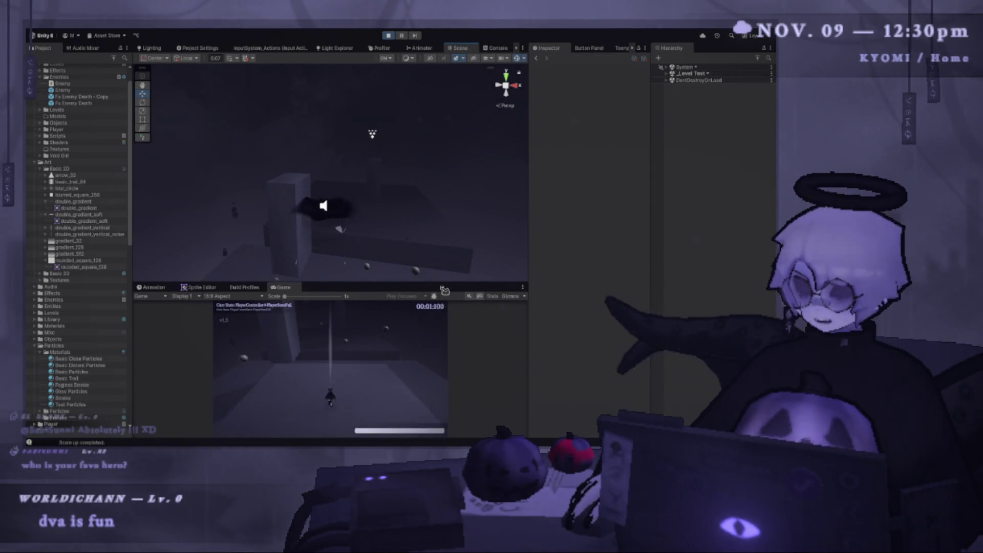
drag(443, 285, 346, 153)
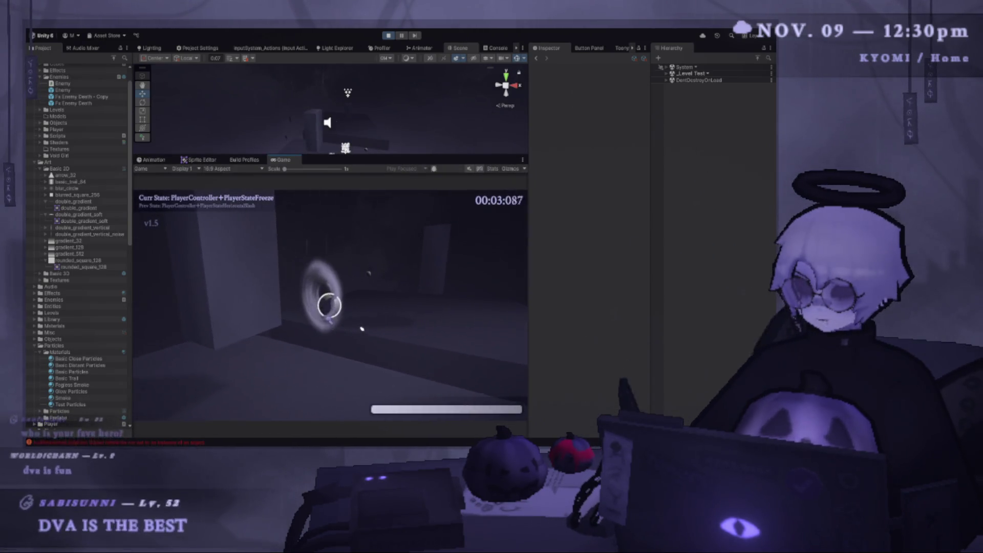
key(Escape)
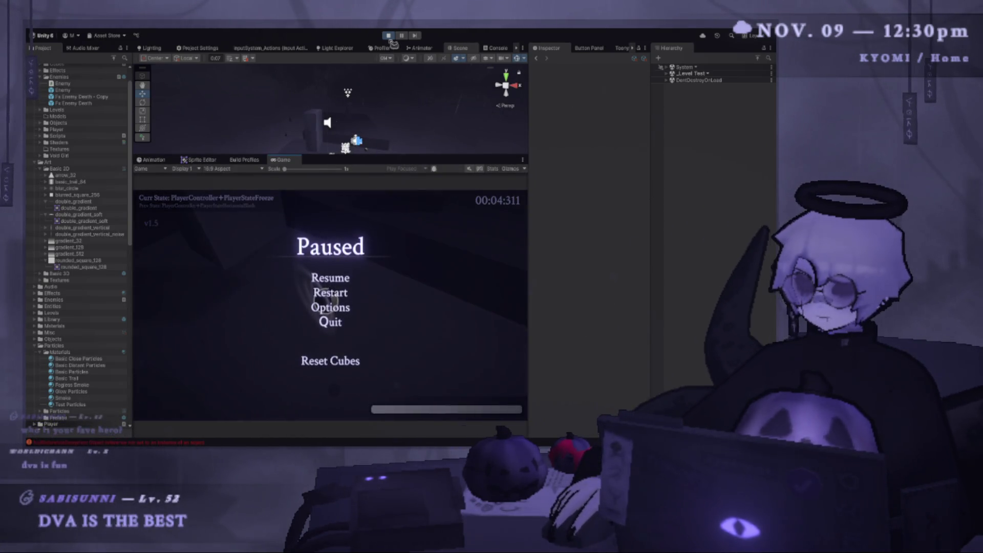
key(ctrl+p)
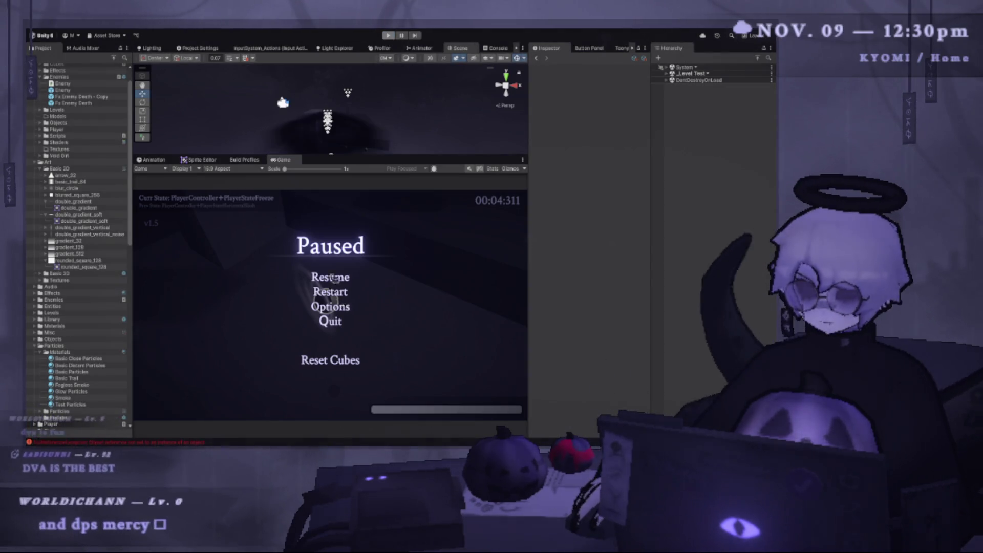
click(388, 36)
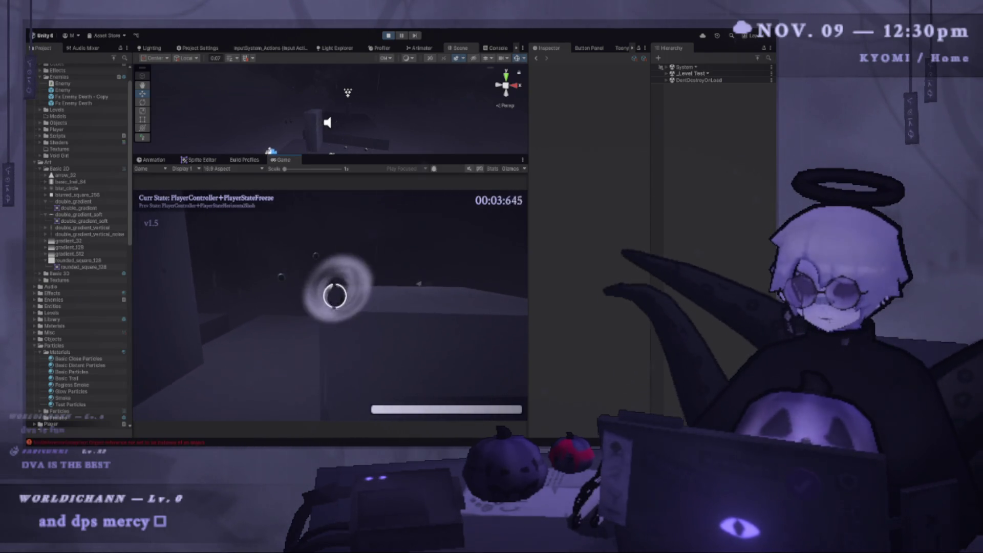
key(Escape)
click(389, 35)
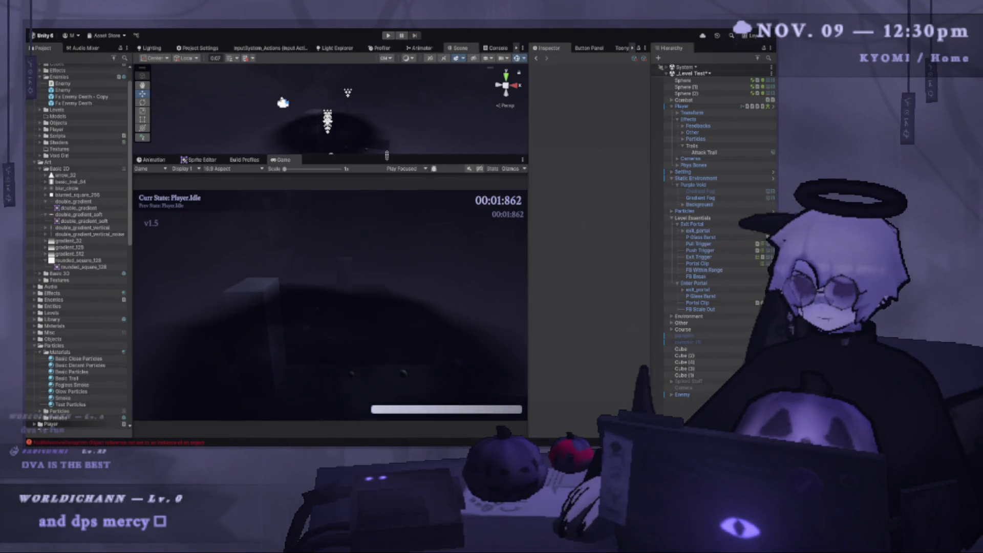
- Enlarge the Scene view, select Attack Trail, toggle Play mode, then make the Game view taller
drag(386, 155, 387, 306)
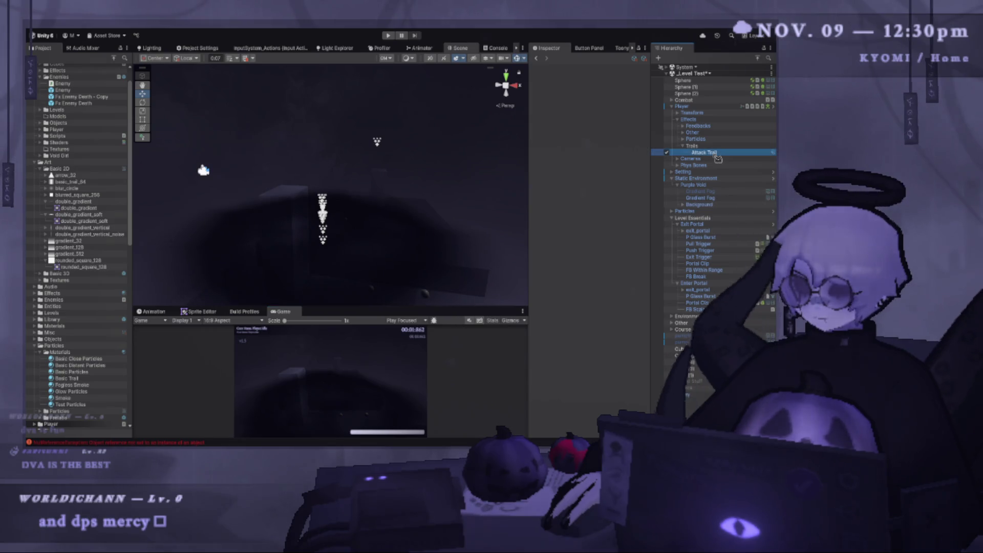
click(718, 155)
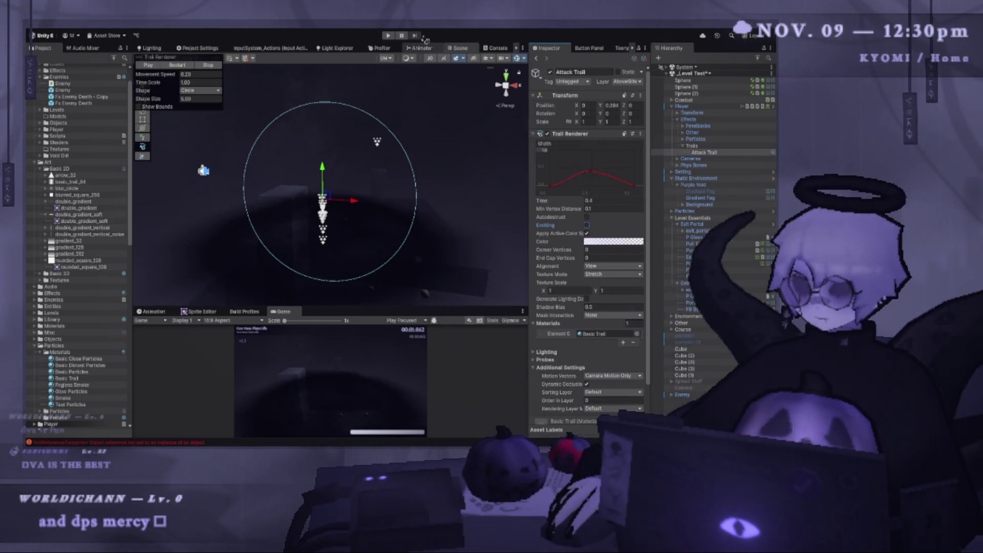
click(388, 35)
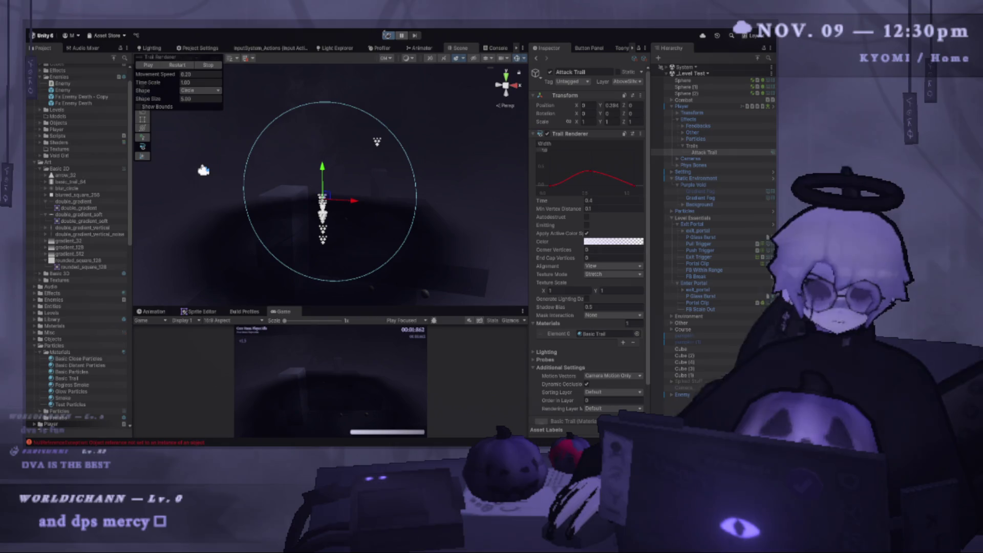
click(388, 36)
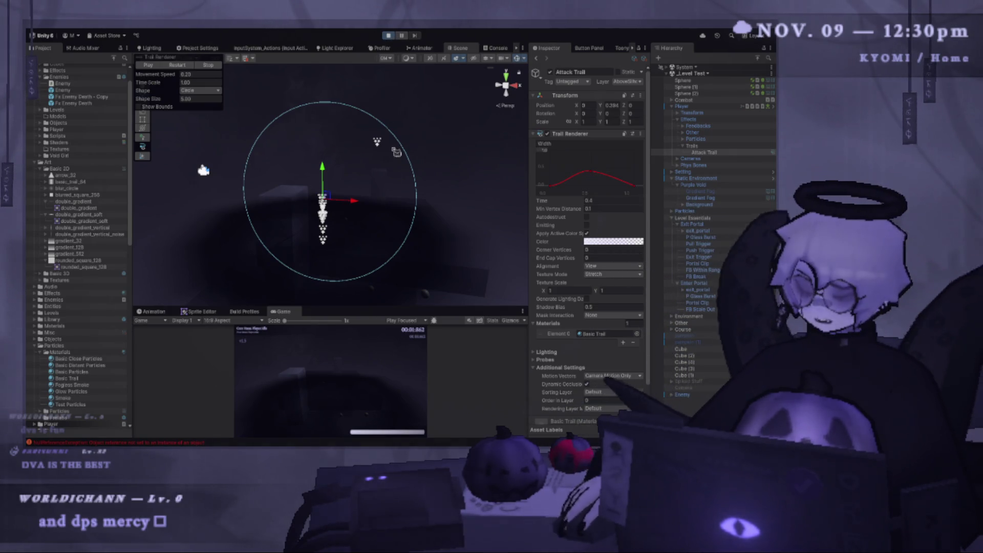
drag(336, 307, 337, 179)
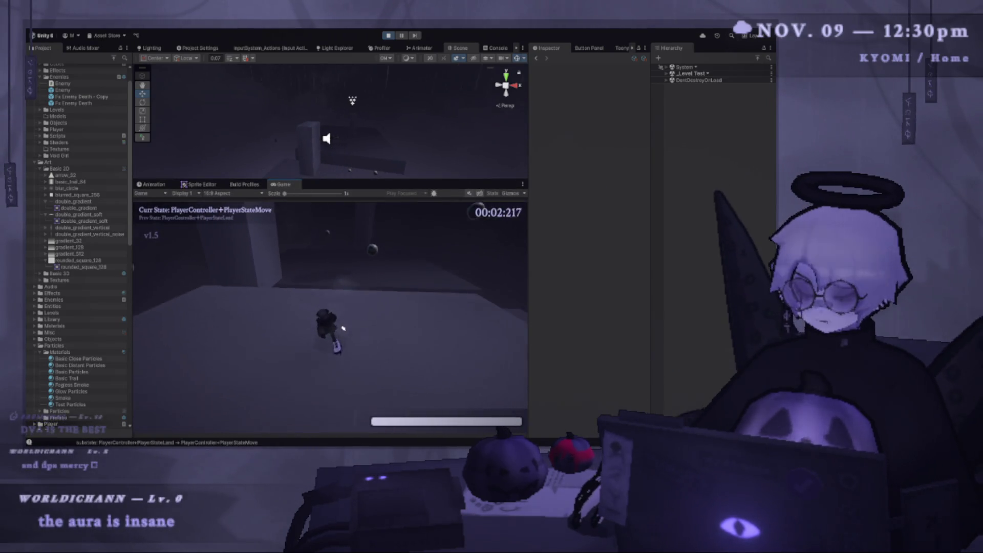
- Jump and air-dash in the game, then pause with Esc and exit Play mode
key(space)
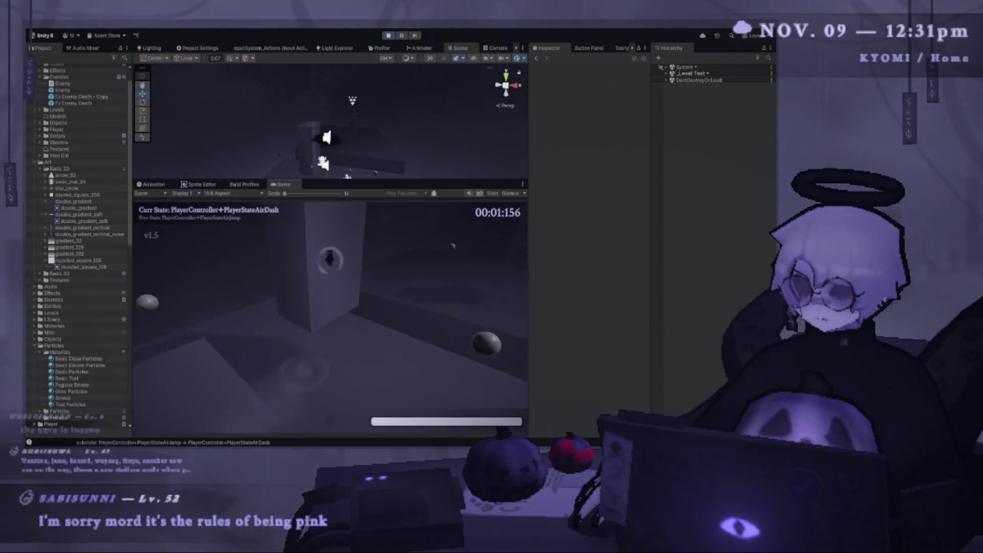
key(Escape)
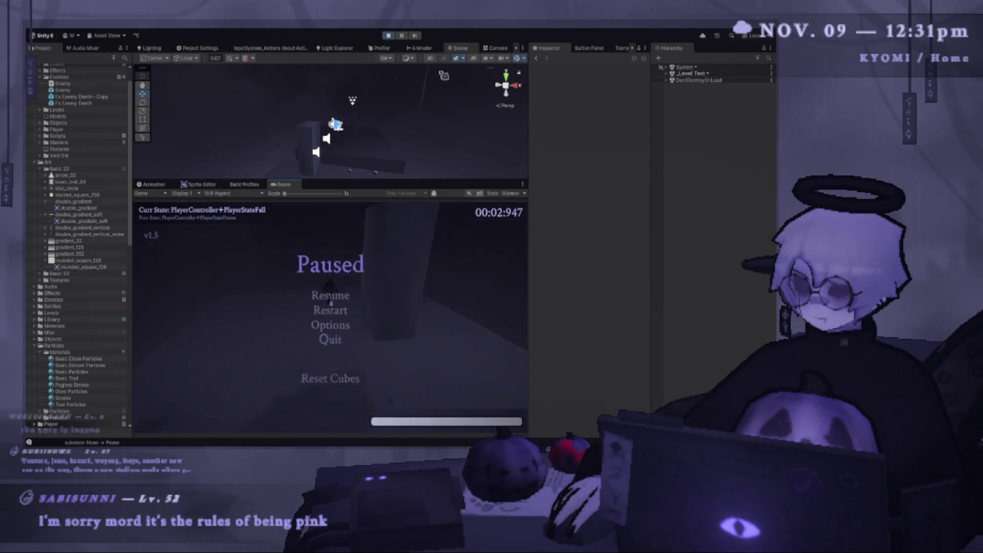
click(389, 36)
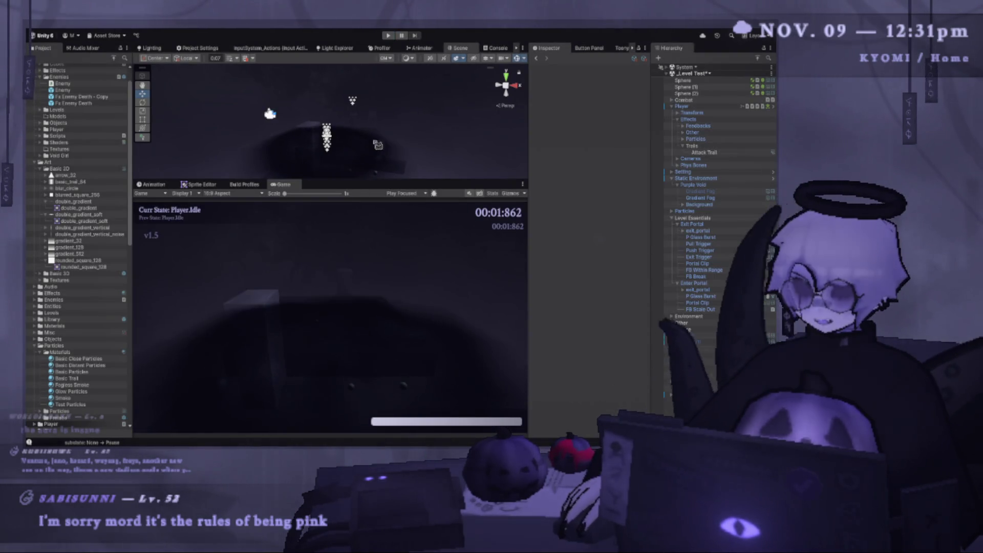
drag(352, 180, 357, 327)
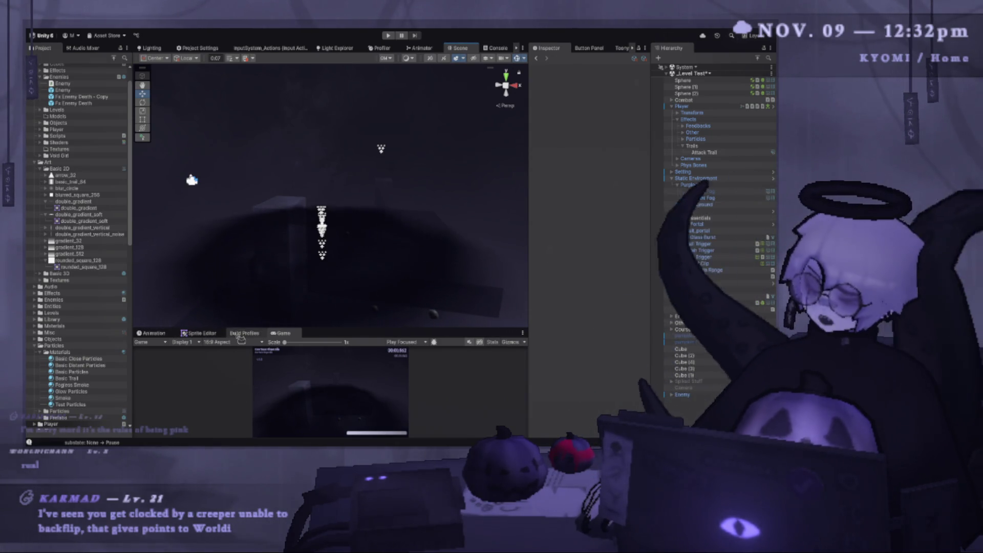
drag(379, 329, 375, 242)
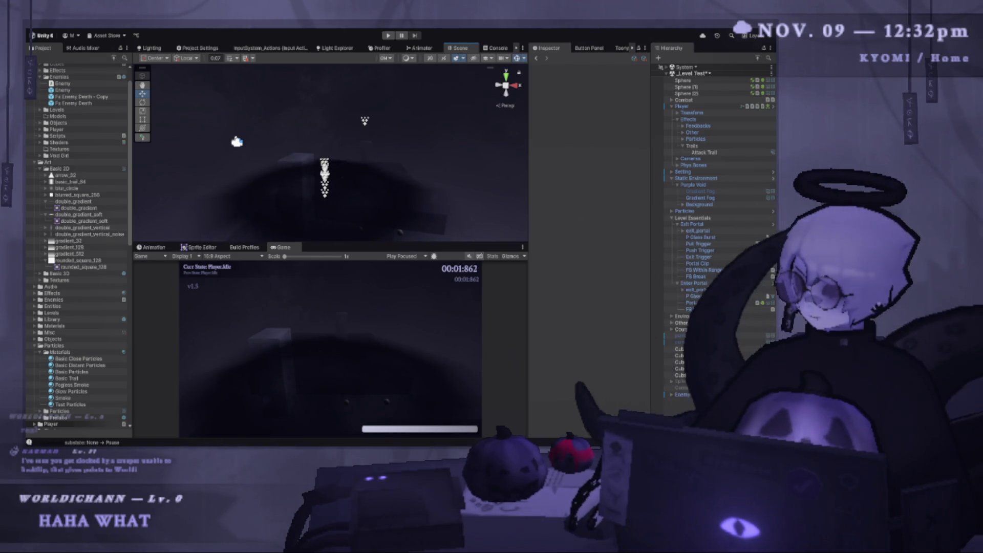
drag(312, 242, 313, 188)
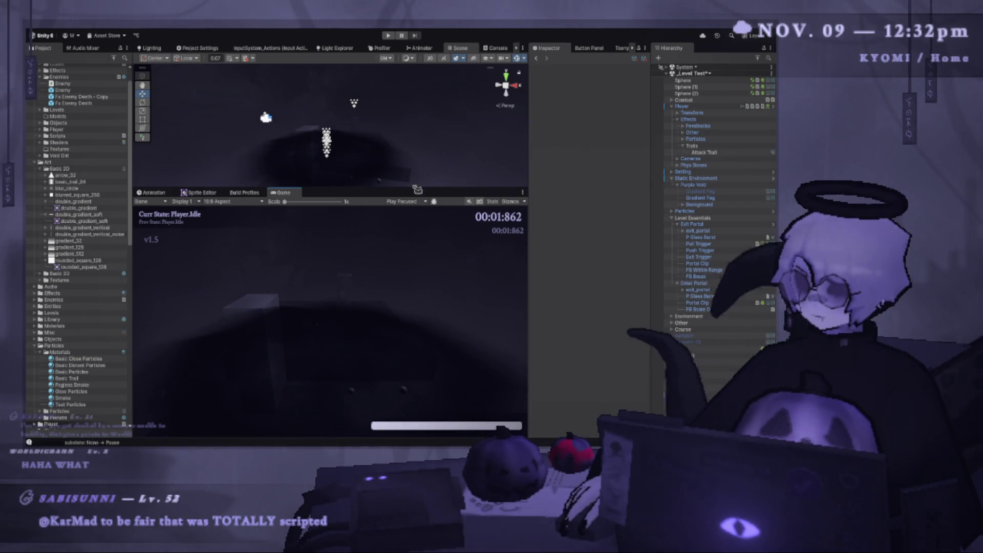
drag(413, 186, 414, 315)
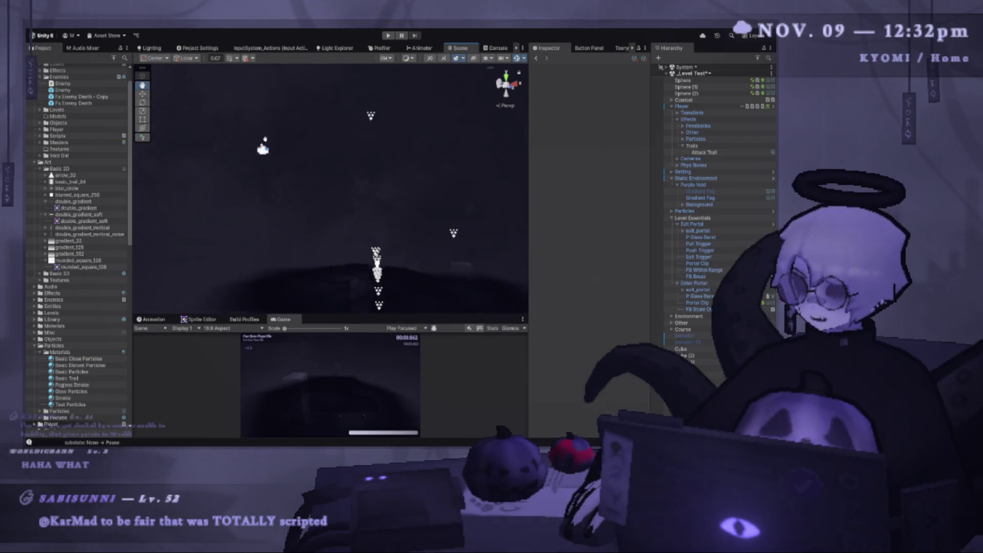
mouse_move(299, 173)
mouse_down()
mouse_move(259, 90)
mouse_move(202, 192)
mouse_move(220, 166)
mouse_up()
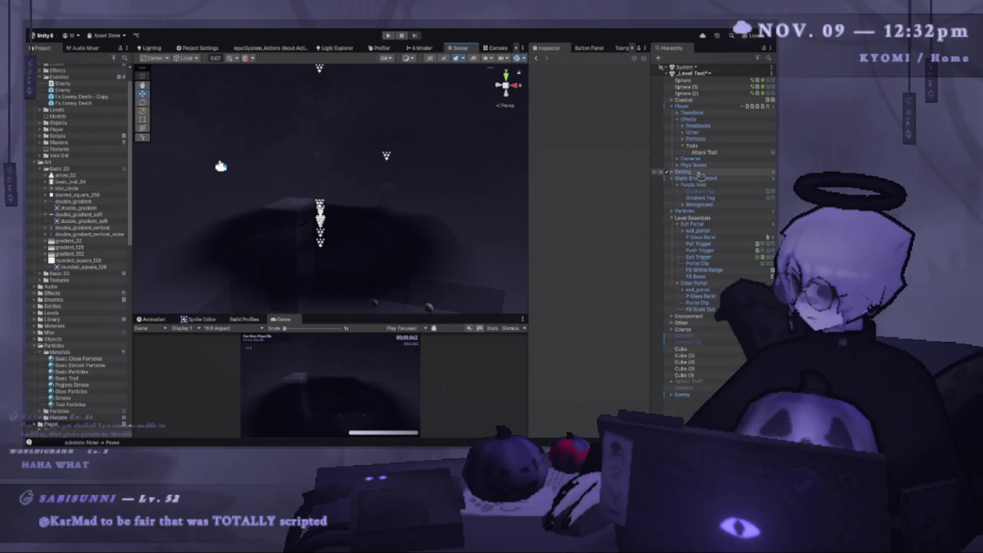
click(721, 153)
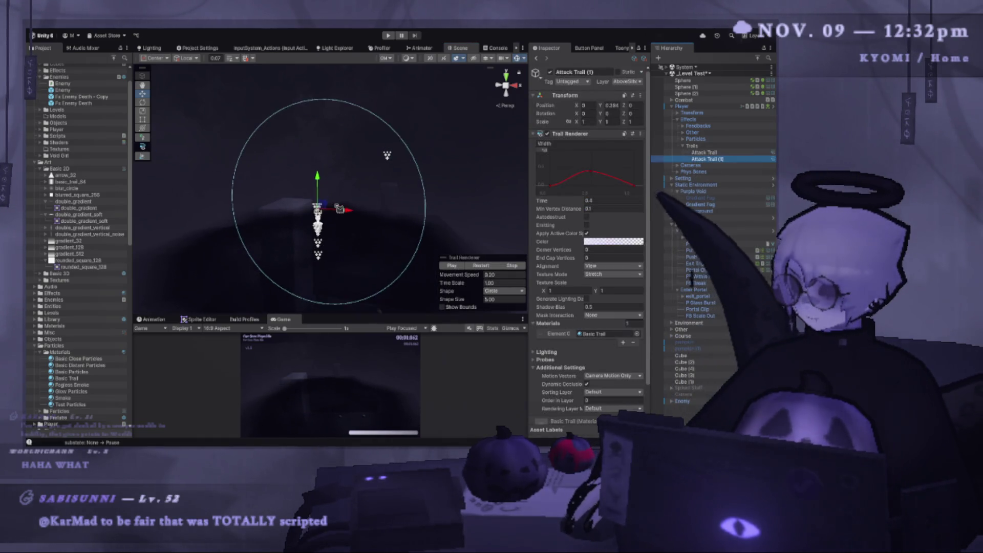
- Frame the trails and play the original Attack Trail's motion preview
scroll(481, 246, up, 5)
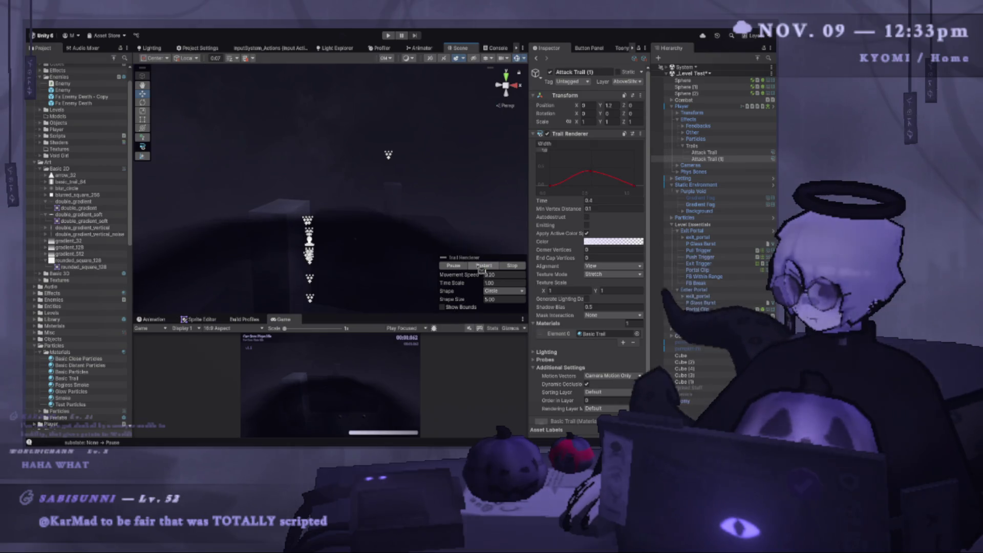
key(f)
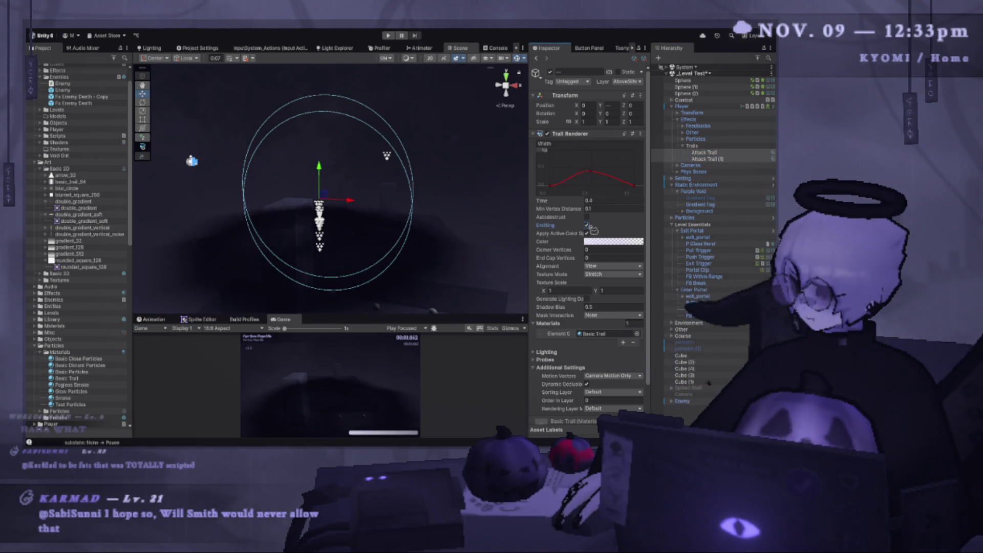
click(709, 152)
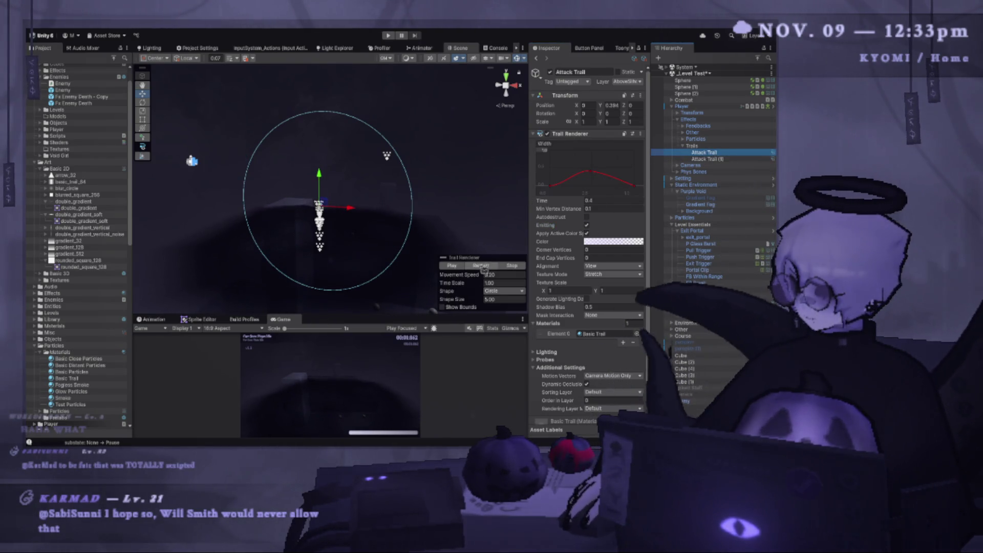
ctrl+click(706, 158)
click(719, 152)
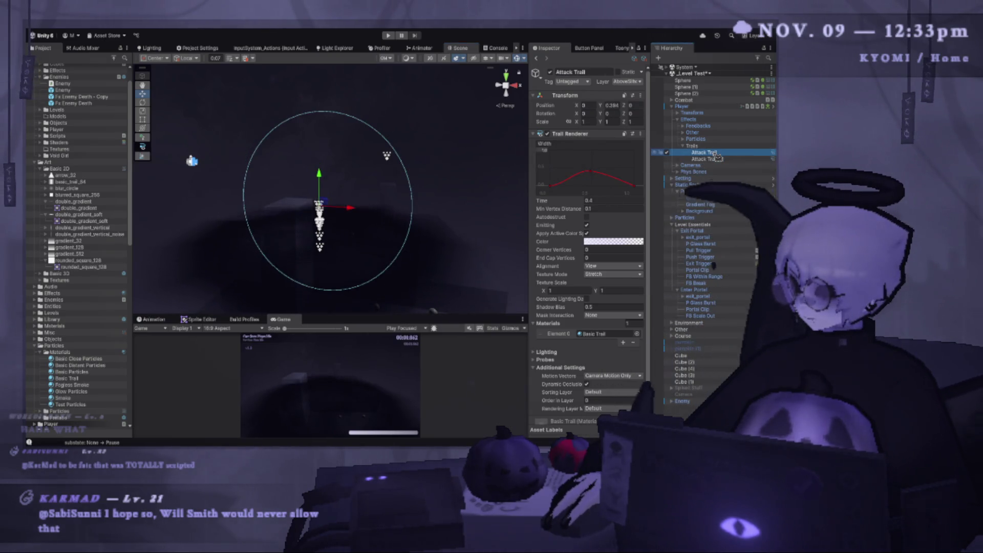
click(484, 265)
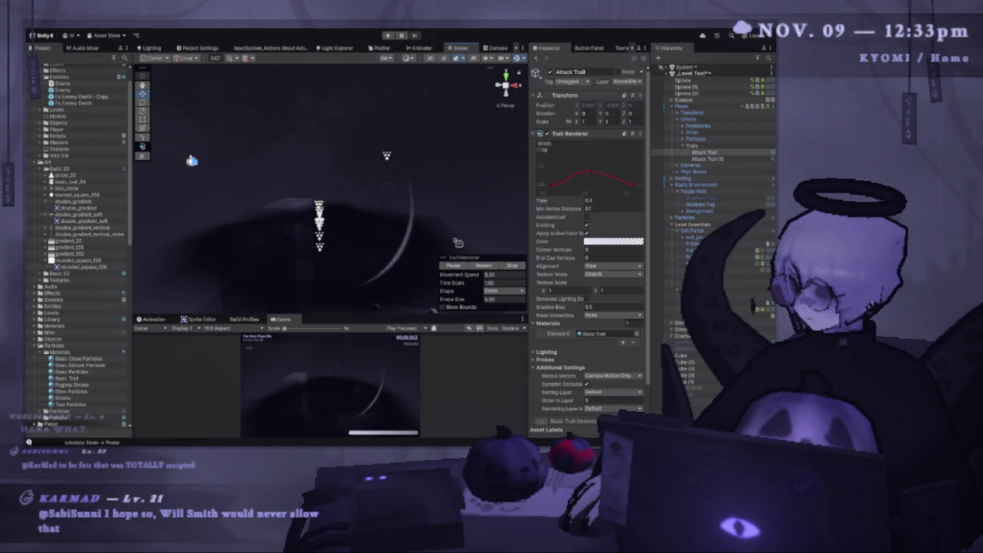
click(709, 153)
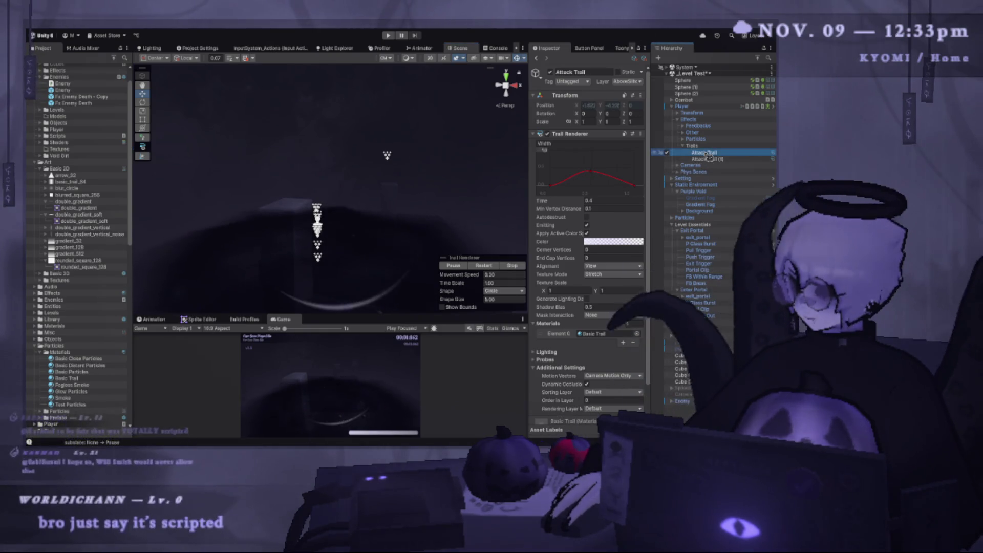
- Set the original Attack Trail's Time to 0.2 and duplicate it
click(594, 201)
text(0.2)
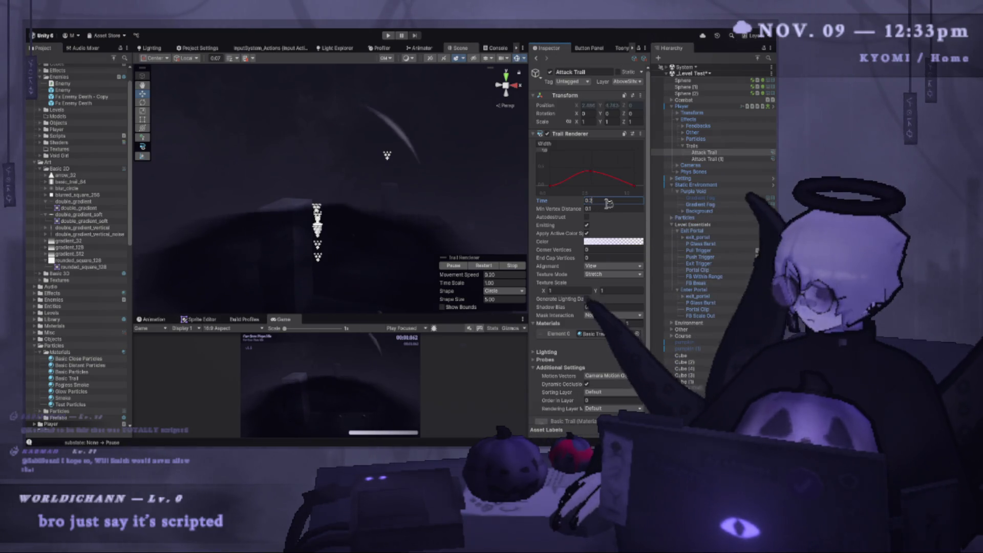
click(730, 153)
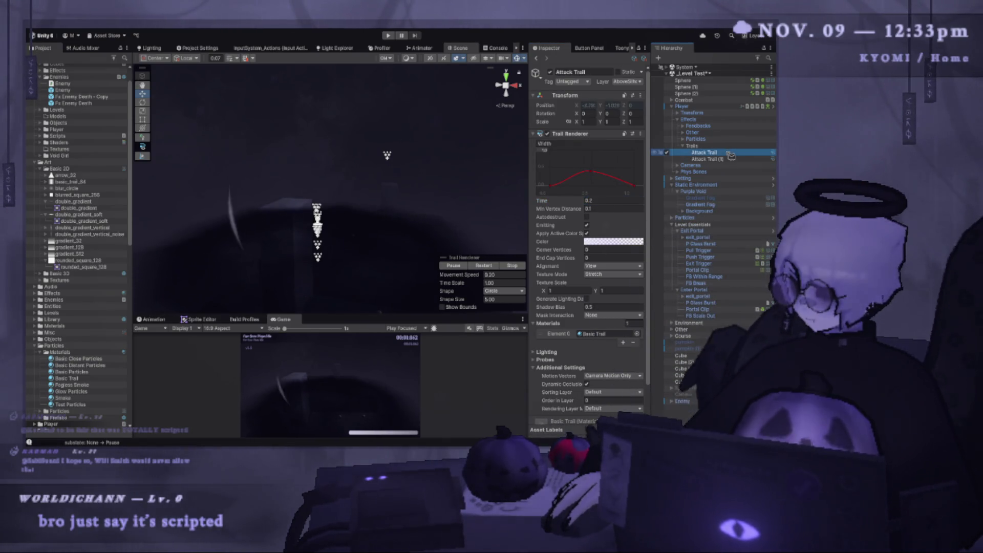
key(ctrl+d)
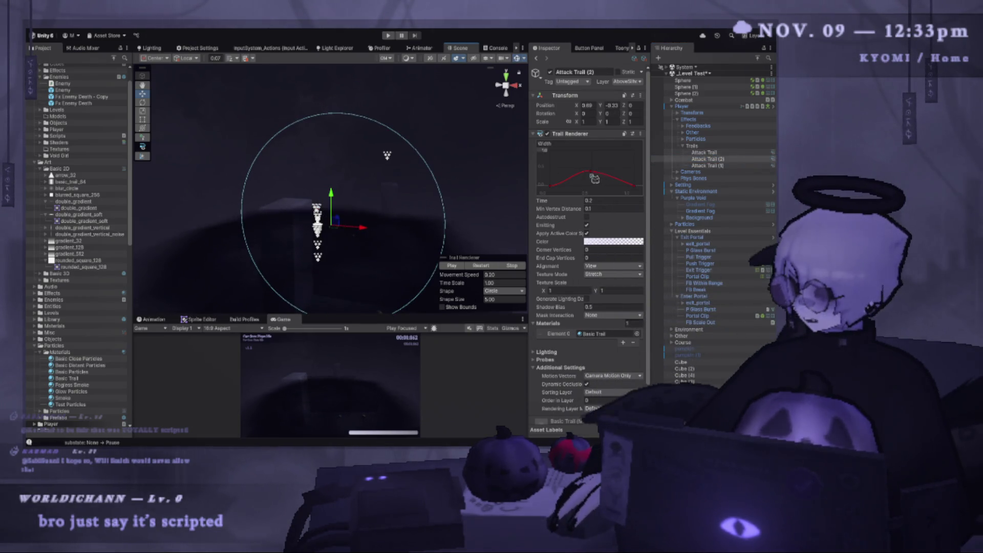
- Duplicate the original Attack Trail into Attack Trail (3) and move it up and left
click(730, 164)
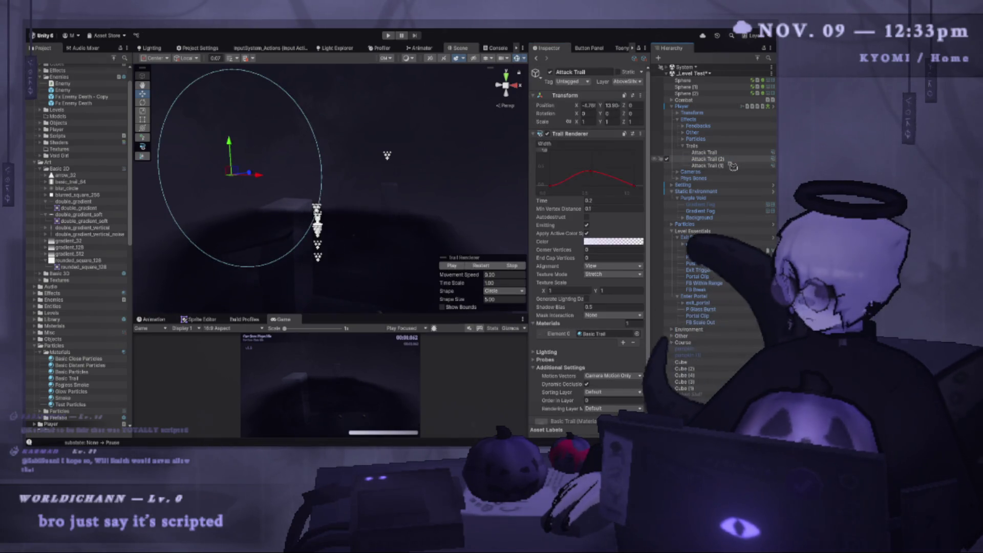
key(ctrl+d)
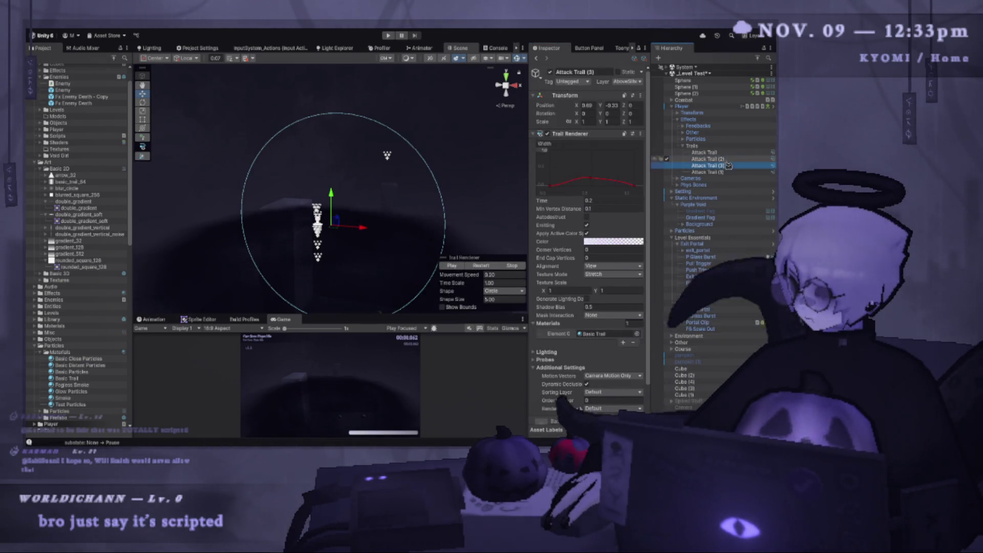
mouse_move(335, 228)
mouse_down()
mouse_move(316, 204)
mouse_move(373, 213)
mouse_move(307, 273)
mouse_up()
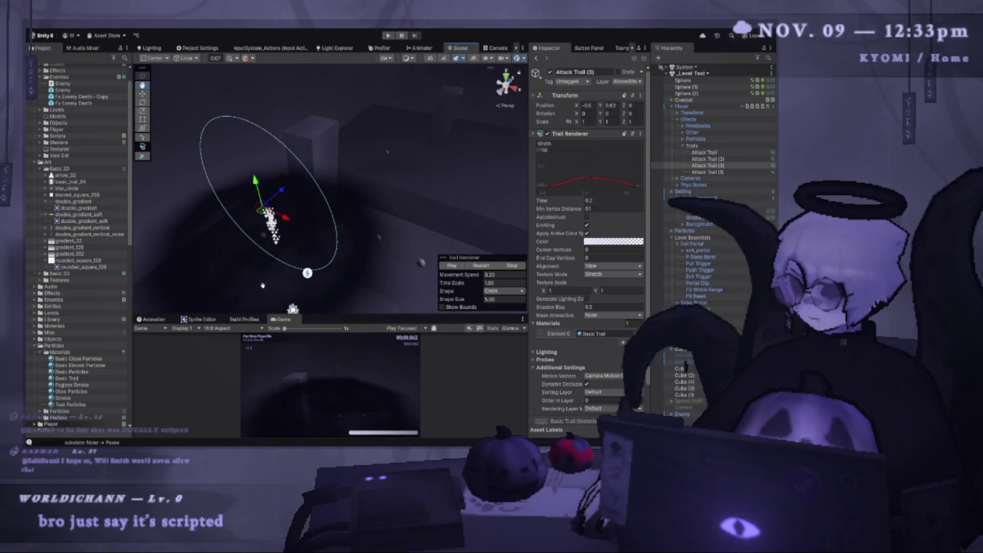
drag(262, 206, 262, 208)
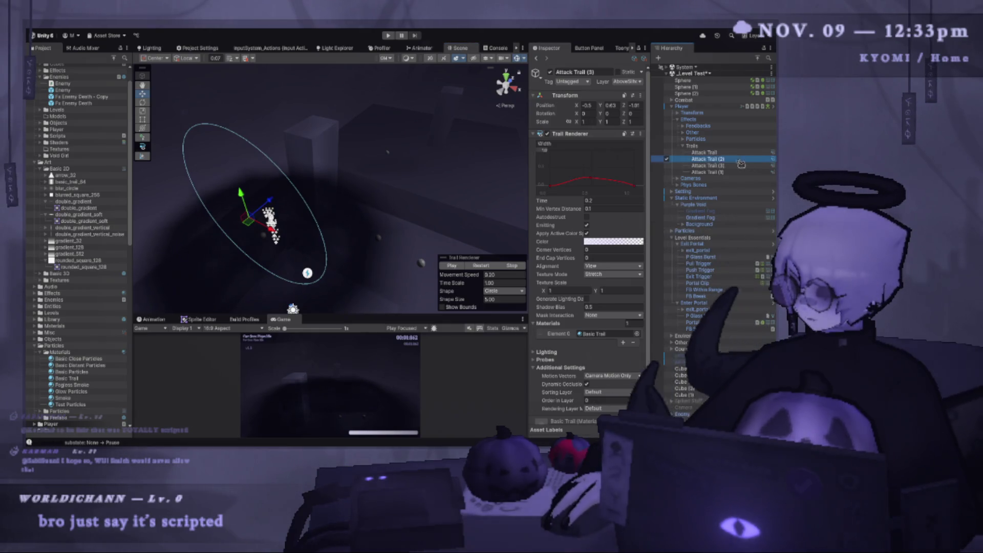
- Check each trail's placement, then select all four trails and orbit around them
click(307, 211)
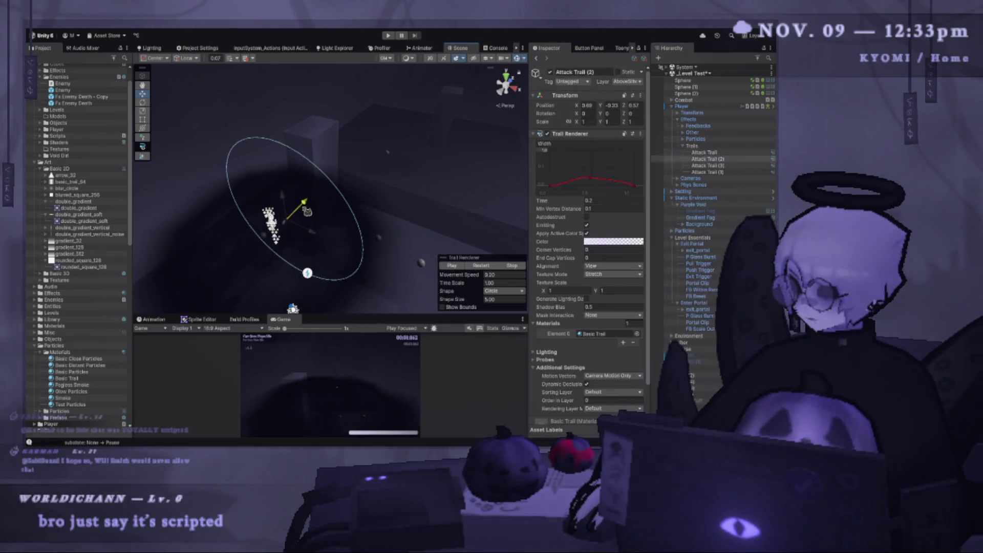
click(270, 214)
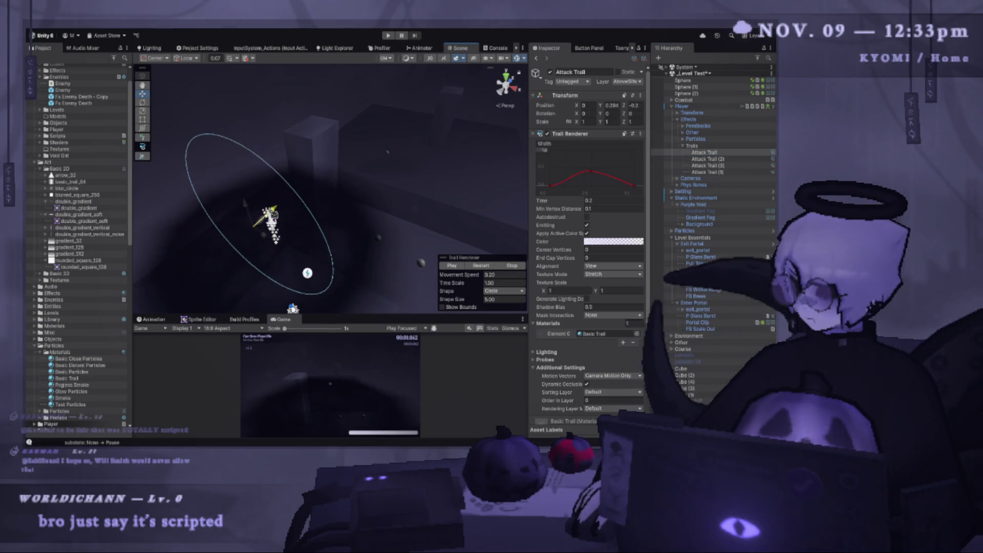
click(717, 159)
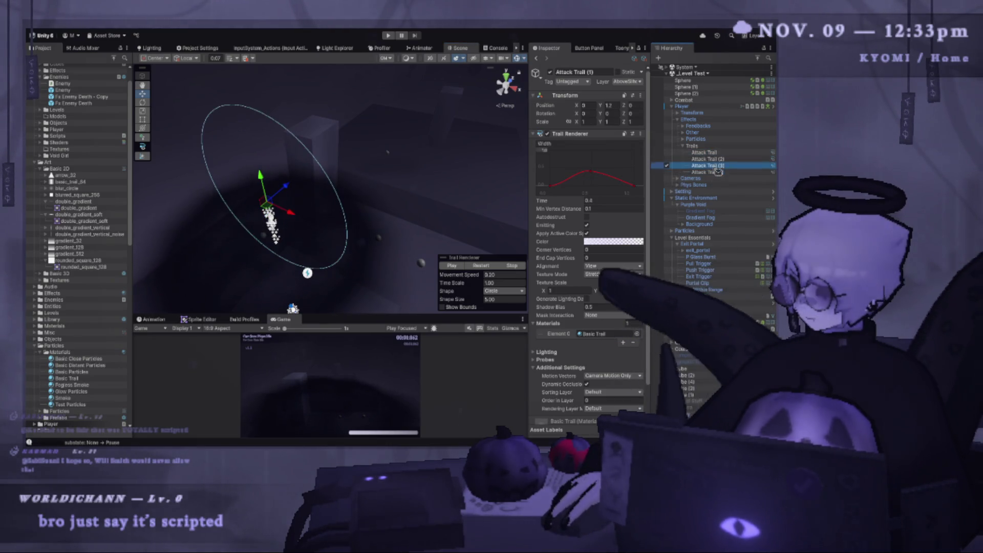
click(707, 152)
shift+click(708, 172)
mouse_move(317, 215)
mouse_down()
mouse_move(399, 133)
mouse_move(379, 153)
mouse_move(390, 159)
mouse_move(368, 174)
mouse_move(346, 230)
mouse_move(282, 272)
mouse_up()
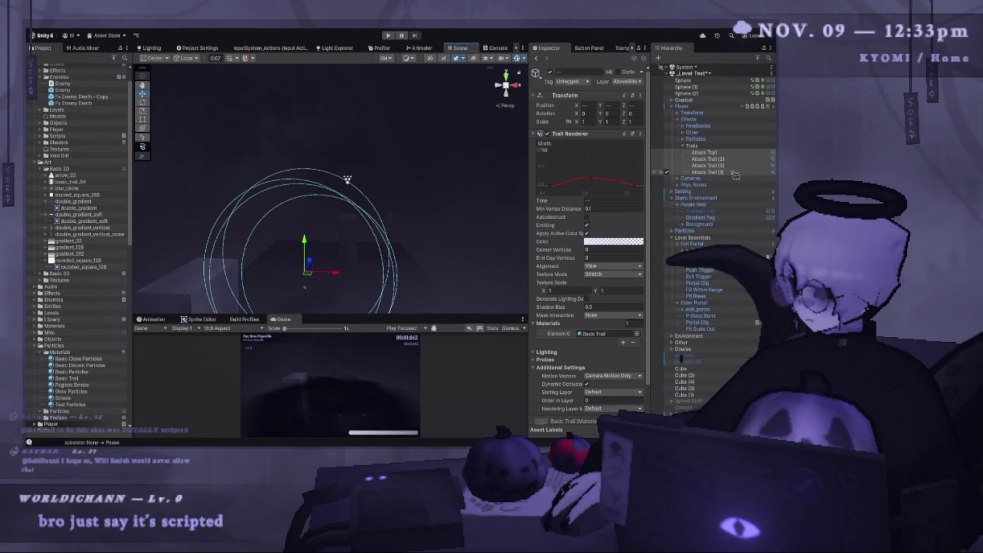
- Reselect all four Attack Trails and orbit to view their rings from different angles
click(708, 165)
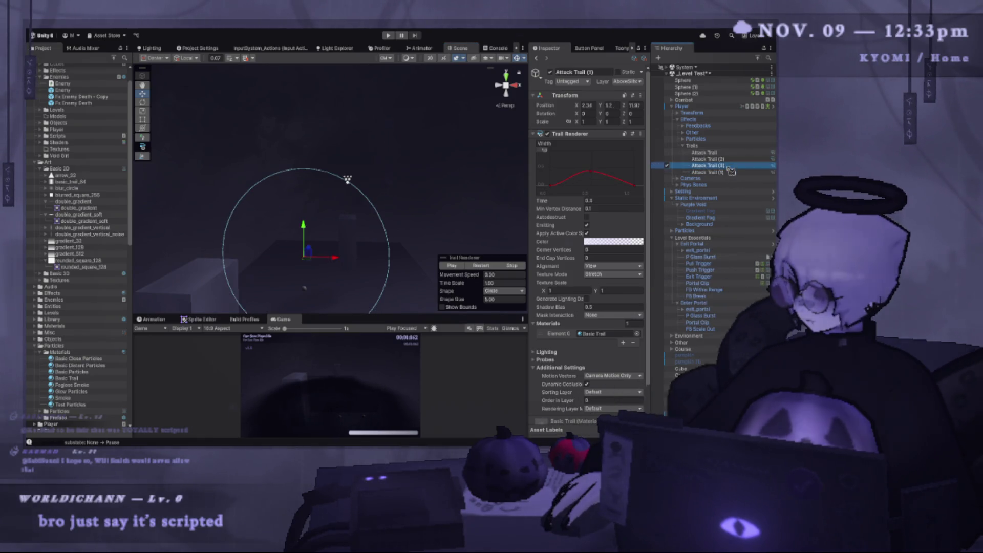
click(704, 152)
shift+click(707, 172)
mouse_move(358, 205)
mouse_down()
mouse_move(336, 219)
mouse_move(268, 212)
mouse_move(272, 195)
mouse_move(300, 287)
mouse_up()
mouse_move(272, 195)
mouse_down()
mouse_move(314, 213)
mouse_move(235, 204)
mouse_move(251, 212)
mouse_up()
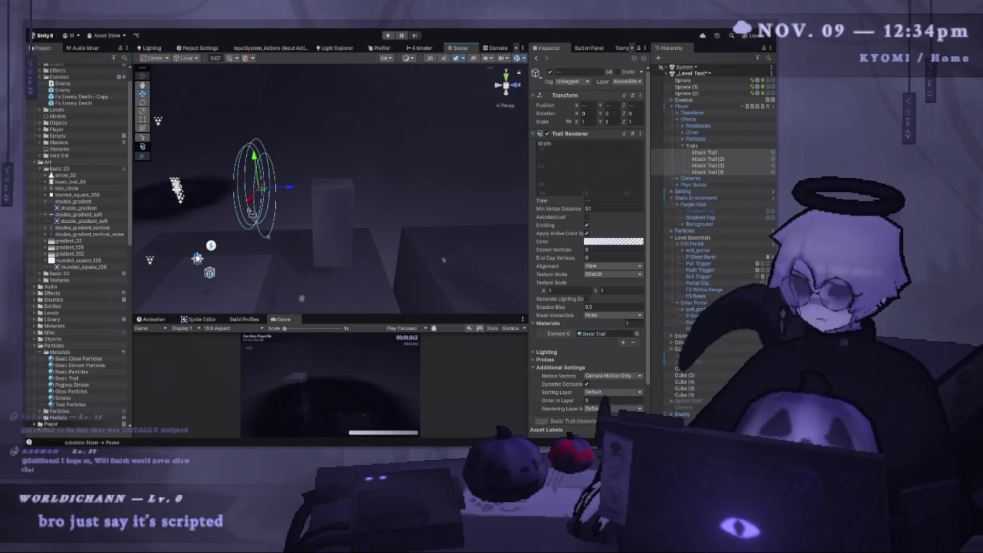
mouse_move(252, 209)
mouse_down()
mouse_move(307, 197)
mouse_move(214, 203)
mouse_up()
click(319, 195)
key(ctrl+z)
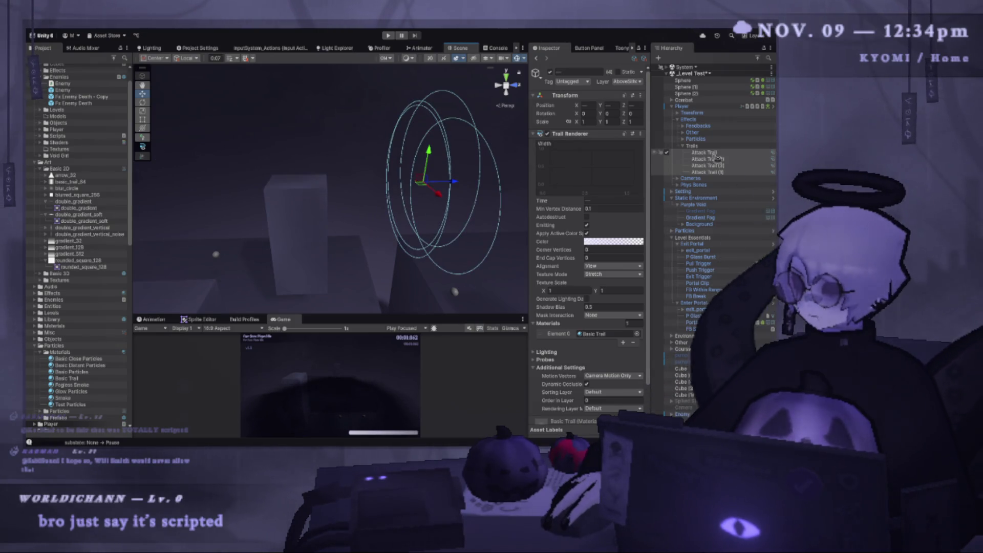
click(714, 153)
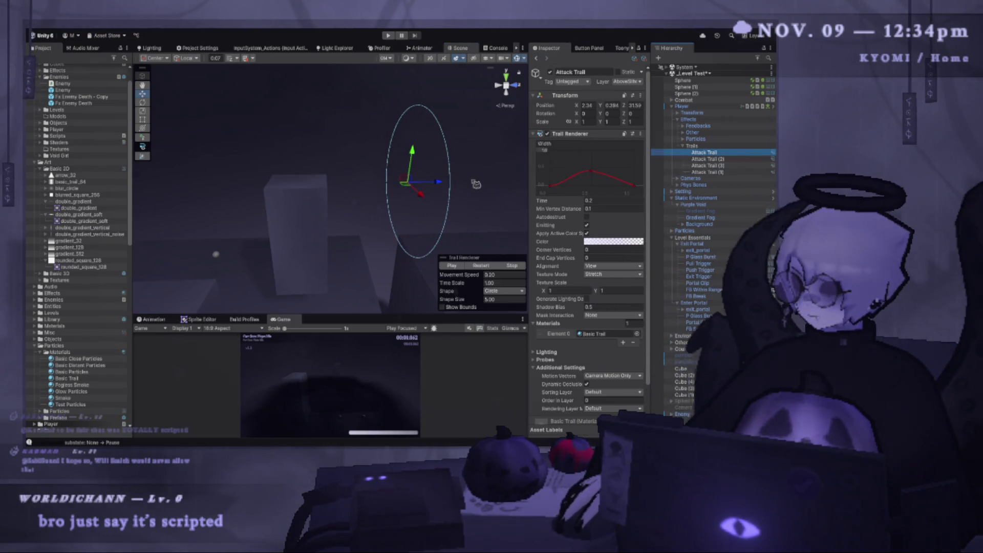
click(476, 184)
click(415, 186)
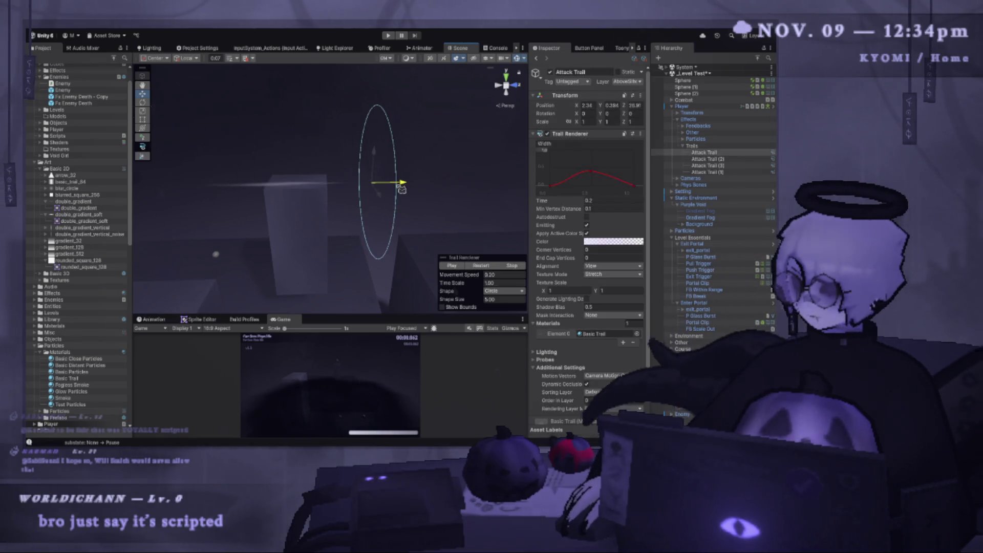
shift+click(730, 173)
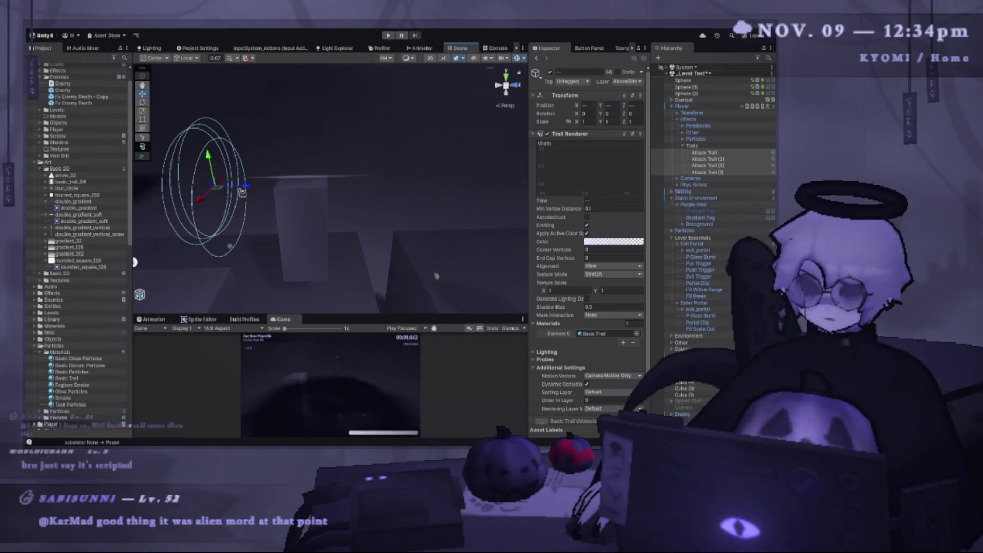
- Reset the original Attack Trail's position to 0, 0, 0 at the player
click(405, 195)
key(ctrl+z)
drag(251, 191, 453, 200)
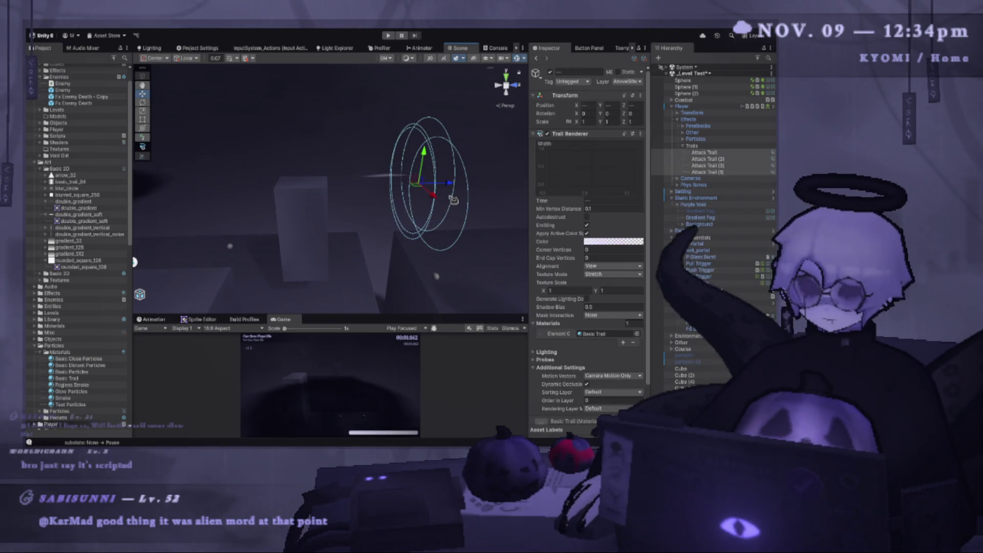
click(705, 152)
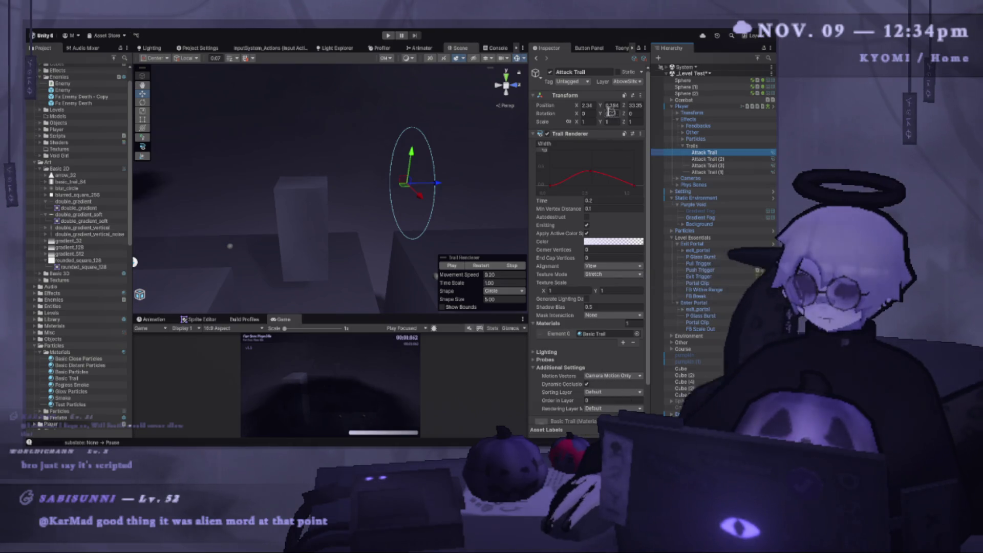
click(586, 105)
text(0)
key(Tab)
text(0)
key(Tab)
text(0)
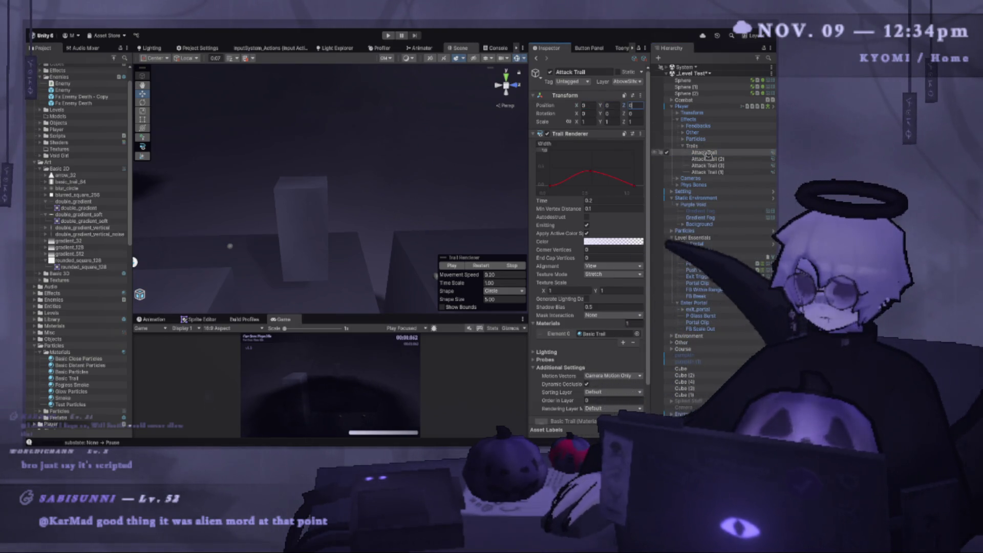
- Select all four Attack Trails, try moving them right, then undo the move
shift+click(722, 173)
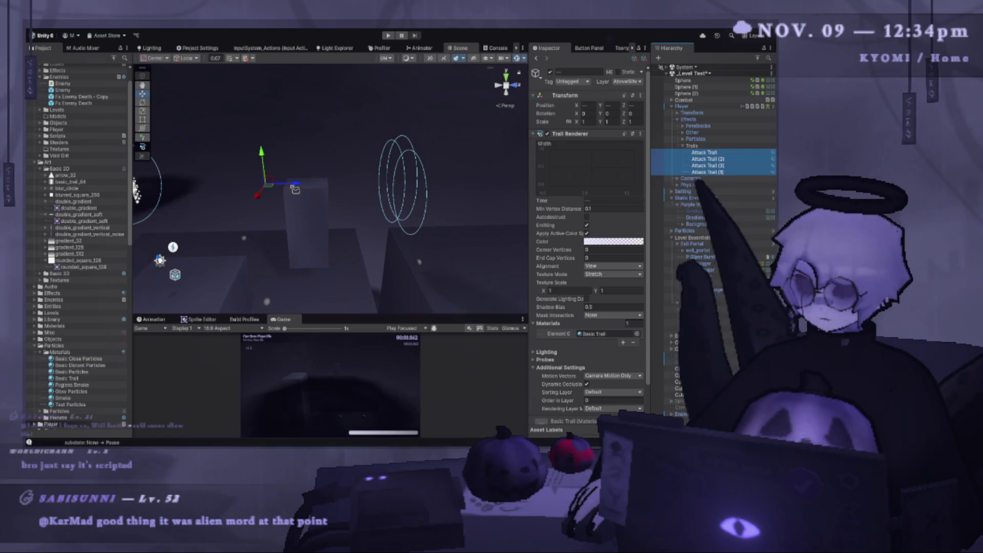
click(704, 153)
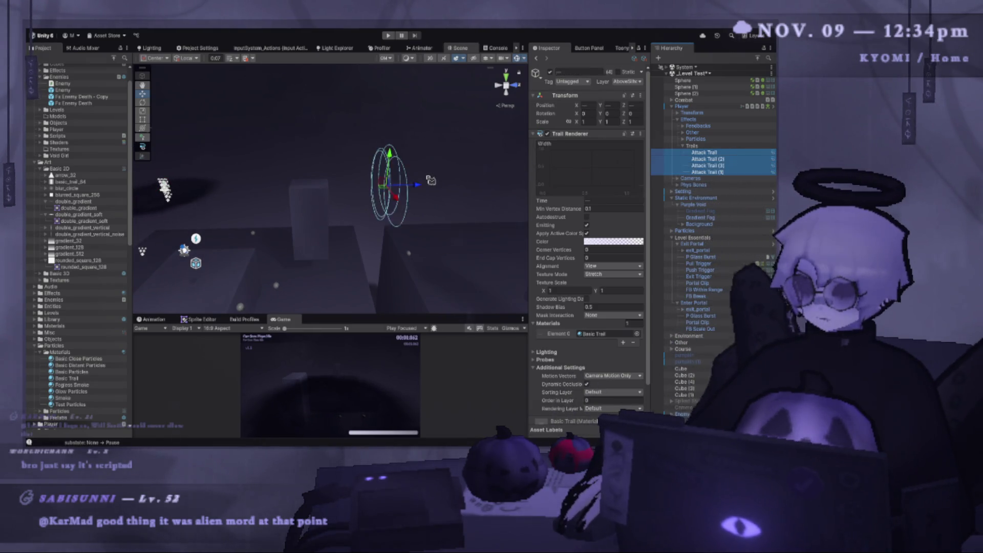
key(Down)
key(Down)
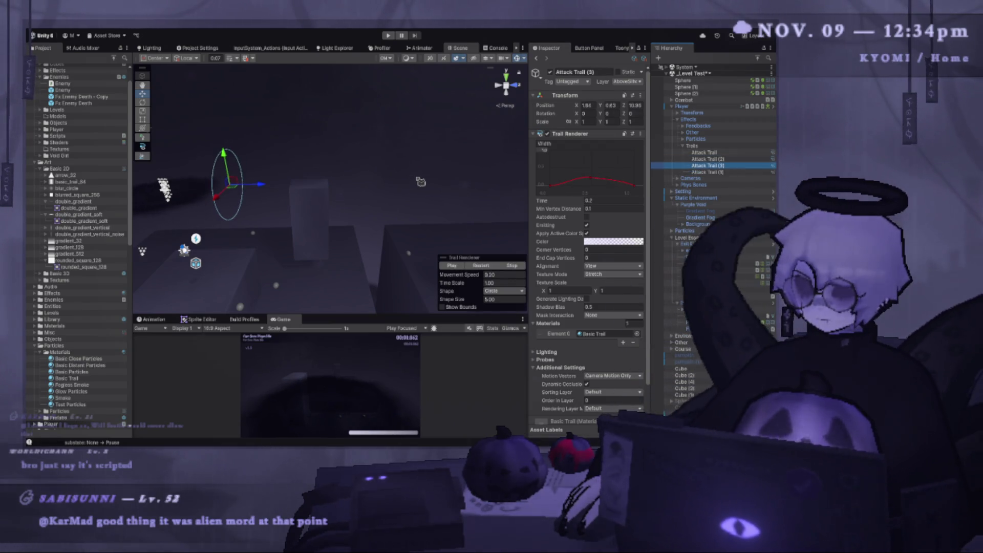
key(shift+Down)
drag(421, 181, 267, 209)
mouse_move(338, 197)
mouse_down()
mouse_move(164, 207)
mouse_move(420, 197)
mouse_up()
key(ctrl+z)
- Set the first Attack Trail's Position Z to -1.26, then select all four trails
click(740, 153)
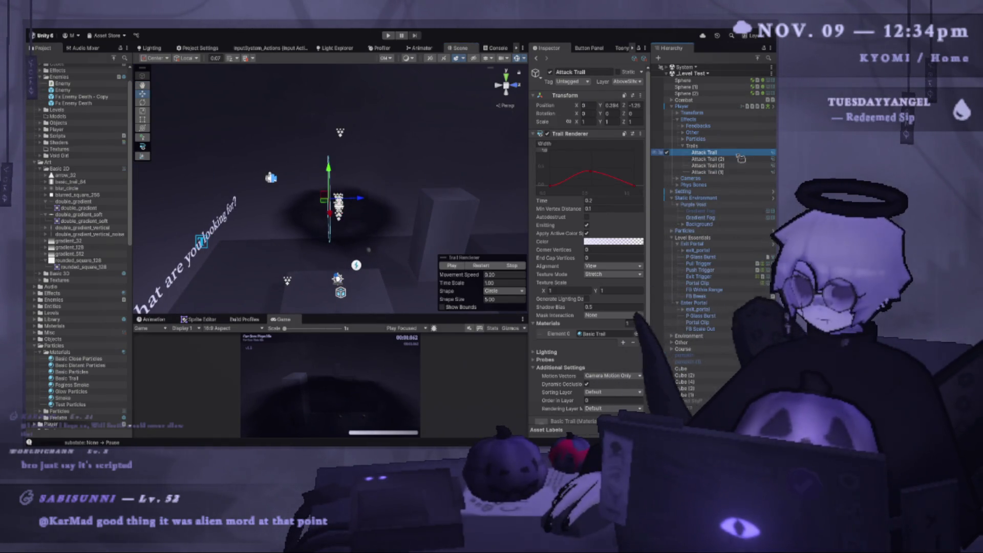
click(633, 106)
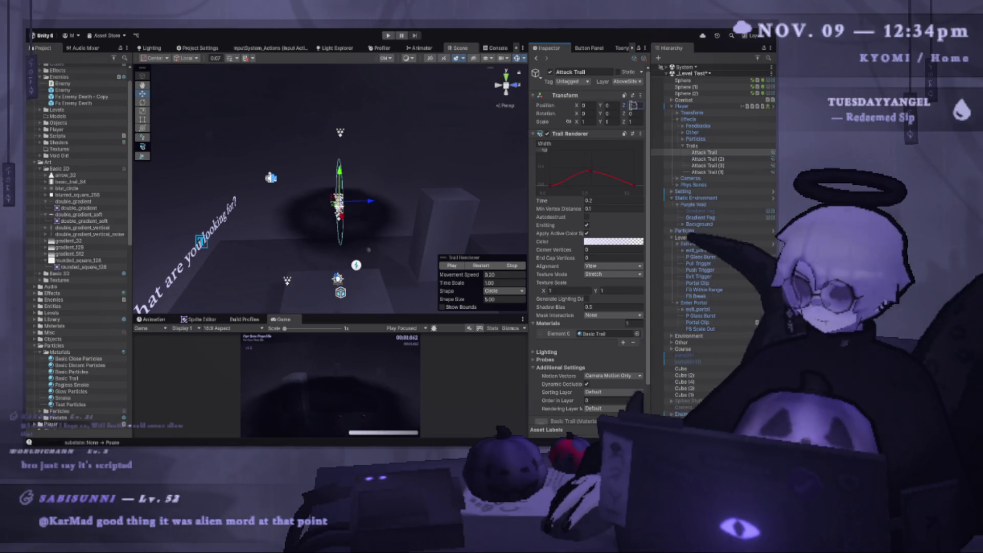
text(-1.26)
shift+click(705, 172)
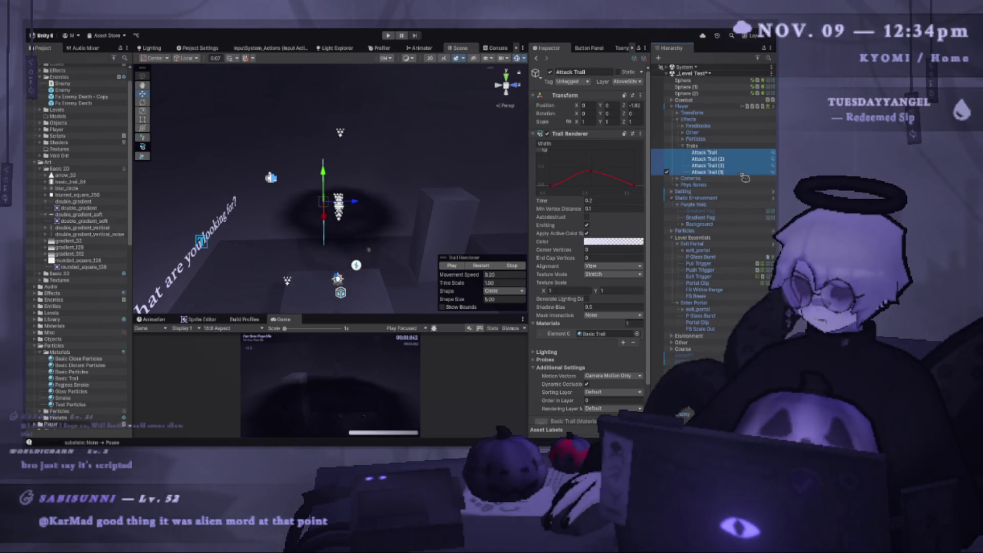
mouse_move(358, 220)
mouse_down()
mouse_move(439, 176)
mouse_move(321, 213)
mouse_move(379, 209)
mouse_move(379, 267)
mouse_move(416, 190)
mouse_move(404, 179)
mouse_move(394, 205)
mouse_move(406, 202)
mouse_move(399, 155)
mouse_move(381, 148)
mouse_move(156, 191)
mouse_up()
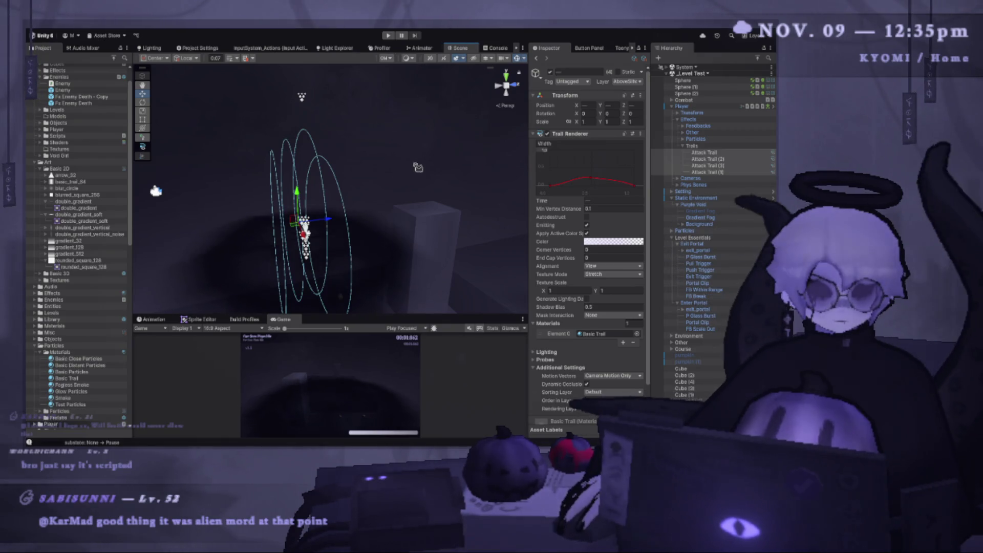
- Drag the trails left and undo it, then frame the four trails in view
mouse_move(297, 221)
mouse_down()
mouse_move(190, 234)
mouse_move(433, 228)
mouse_move(463, 179)
mouse_move(378, 226)
mouse_move(318, 207)
mouse_move(415, 200)
mouse_move(344, 184)
mouse_up()
key(ctrl+z)
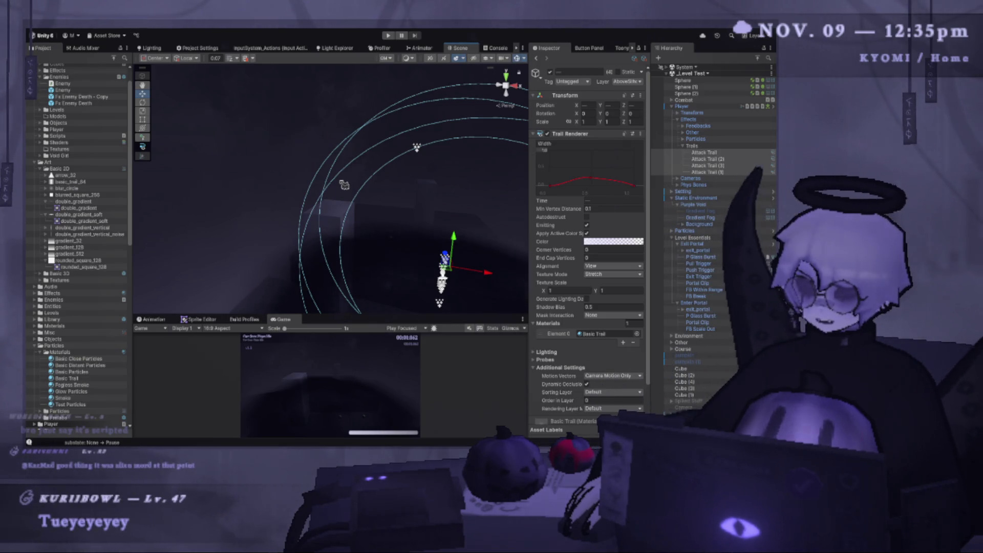
drag(344, 185, 275, 200)
key(f)
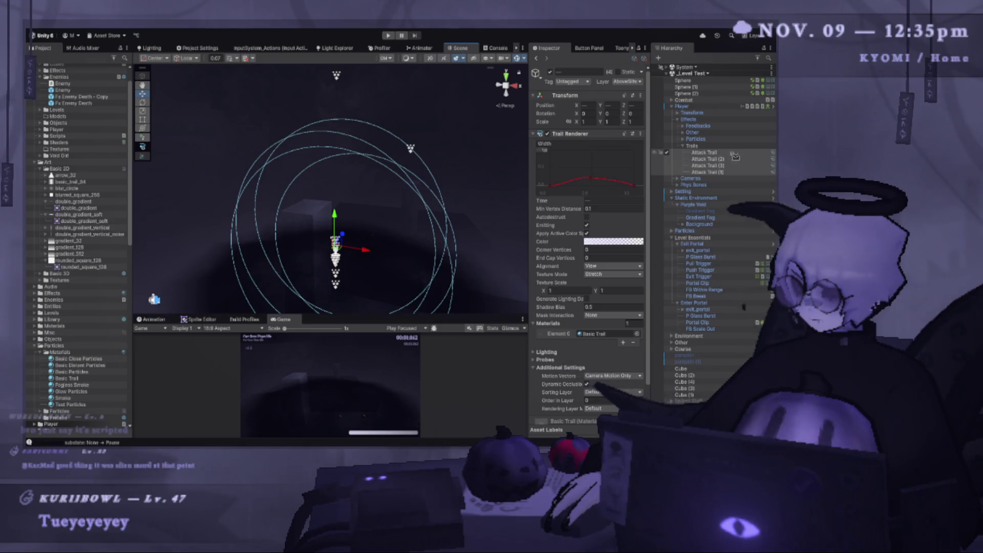
click(735, 153)
click(735, 153)
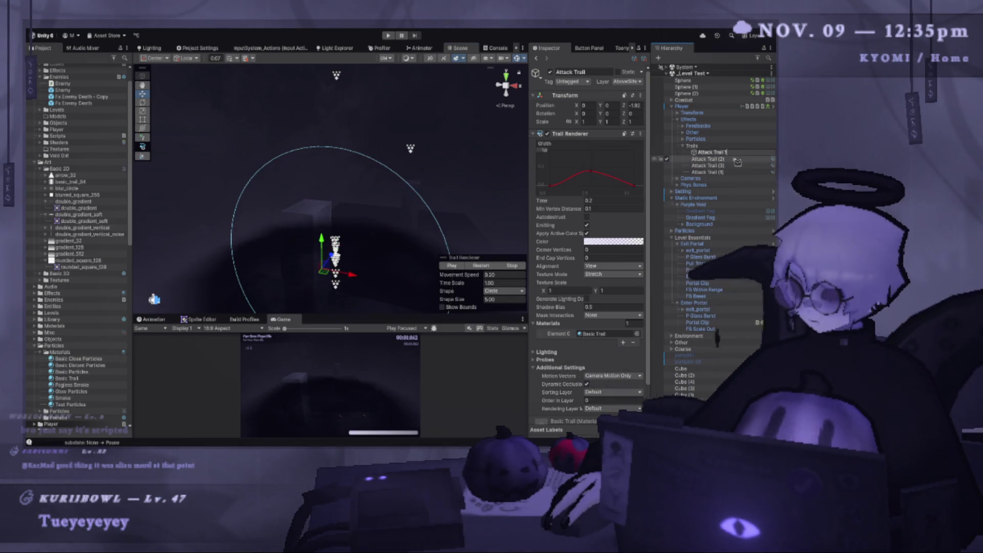
shift+click(737, 172)
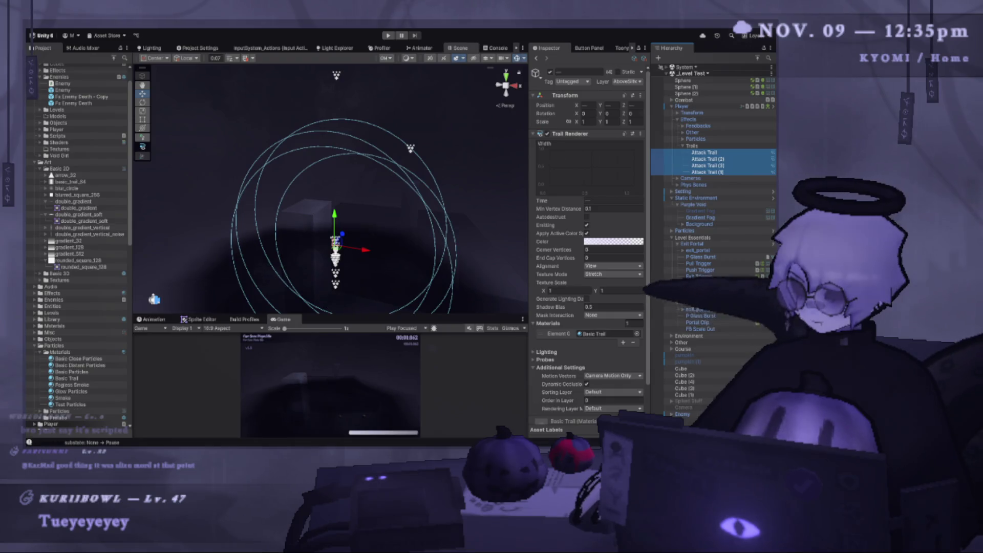
- Switch to VS Code and bring up the PlayerEffects.cs script
key(alt+Tab)
click(547, 210)
scroll(537, 256, up, 2)
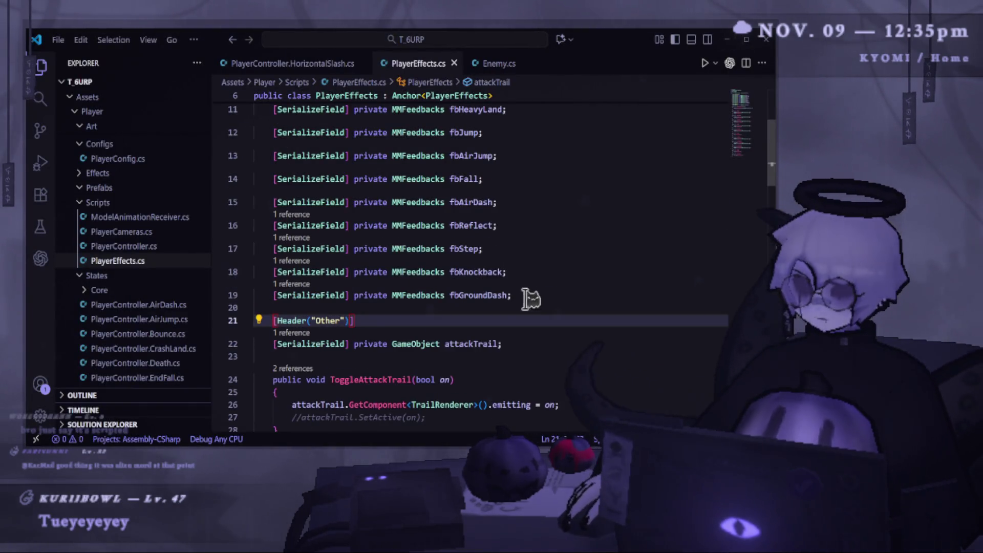
- Turn line 22's attackTrail field into a comma list starting with attackTrail1
drag(503, 343, 274, 344)
click(505, 344)
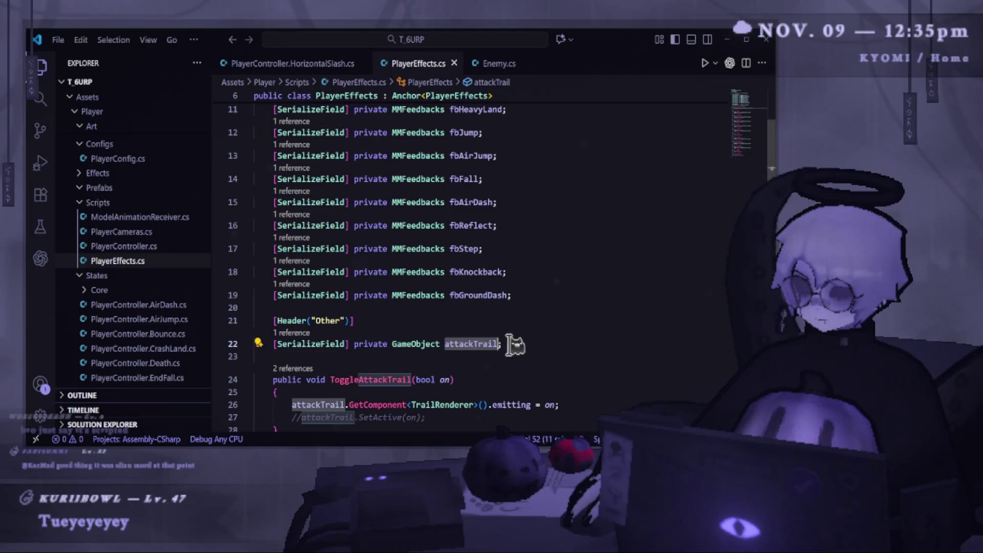
key(BackSpace)
text(,)
text(attackTrail)
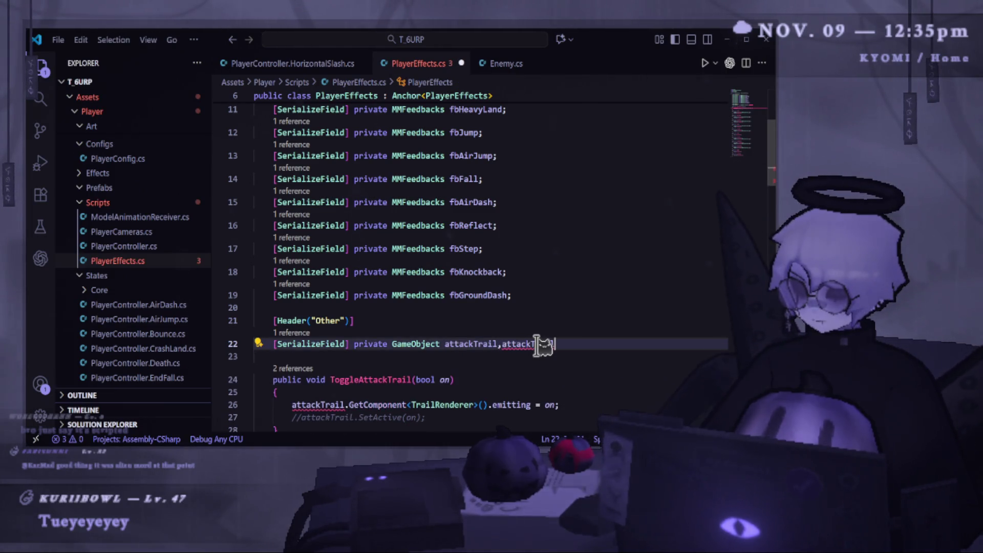
text(1)
click(593, 347)
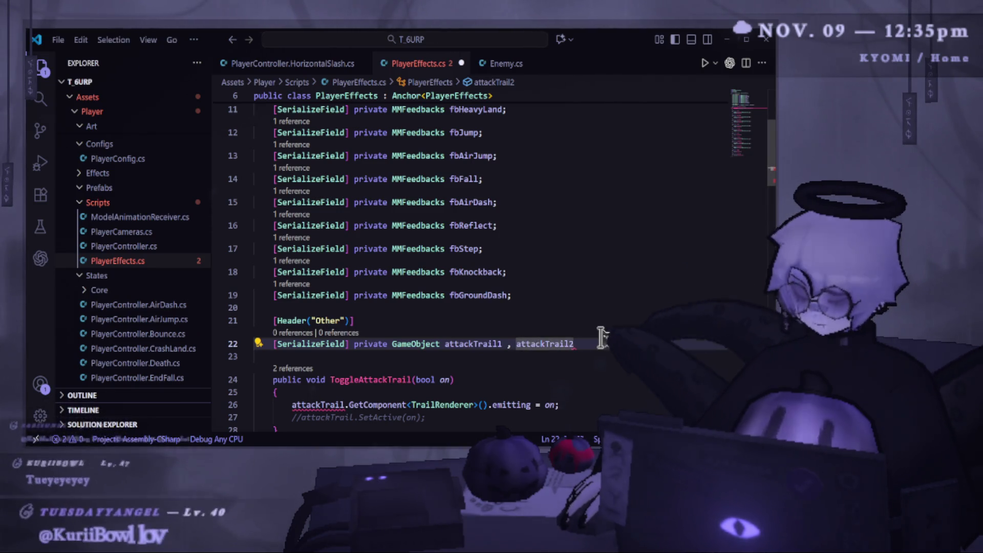
text(, gameObject;)
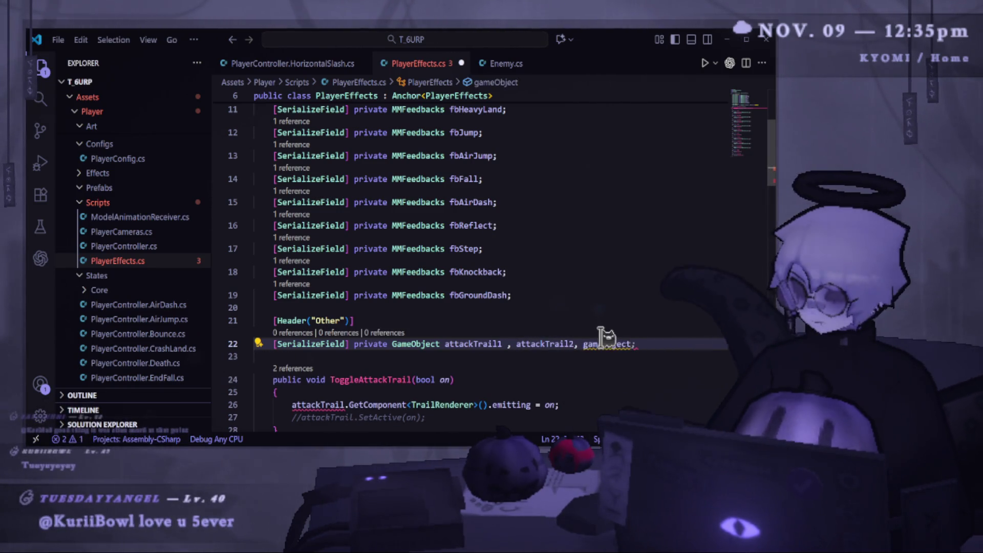
key(ctrl+BackSpace)
key(ctrl+BackSpace)
- Complete the list with attackTrail2 through attackTrail4 and save the script
key(Escape)
text(attackTrail2)
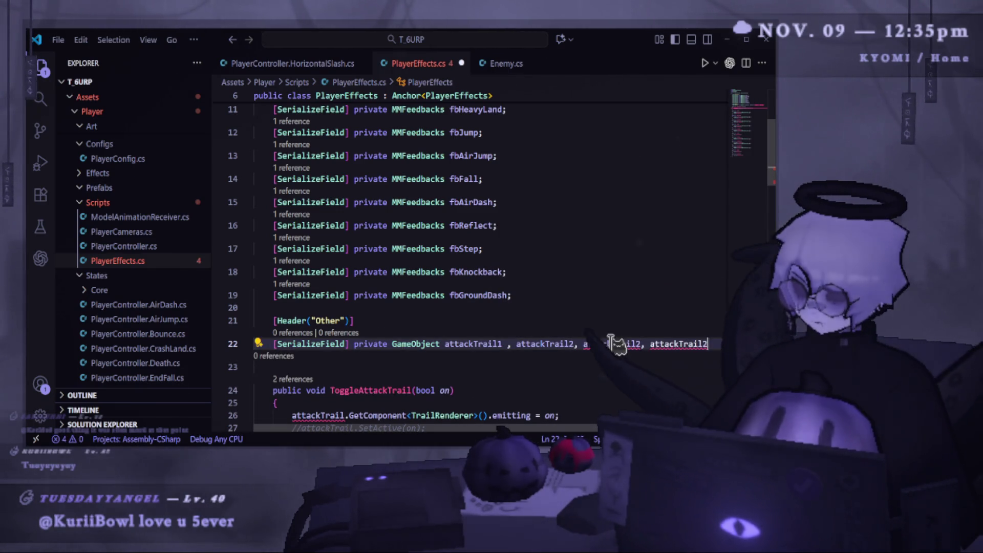
key(BackSpace)
text(4)
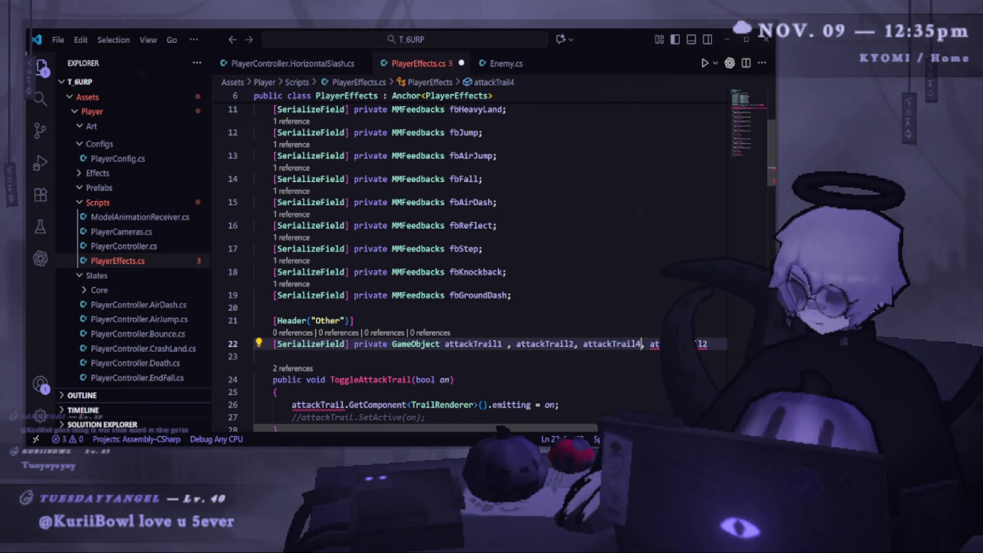
text(3)
double_click(699, 344)
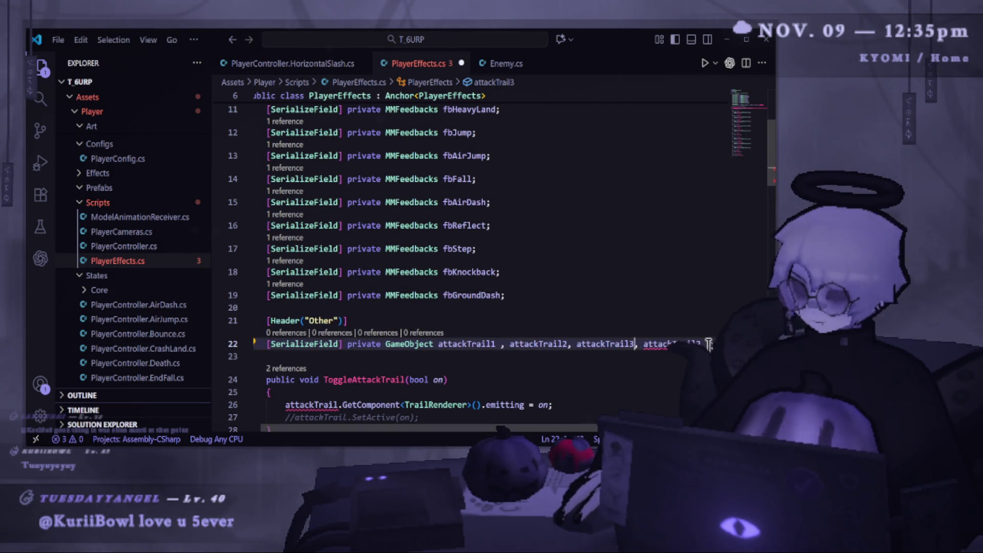
text(attackTrail4;)
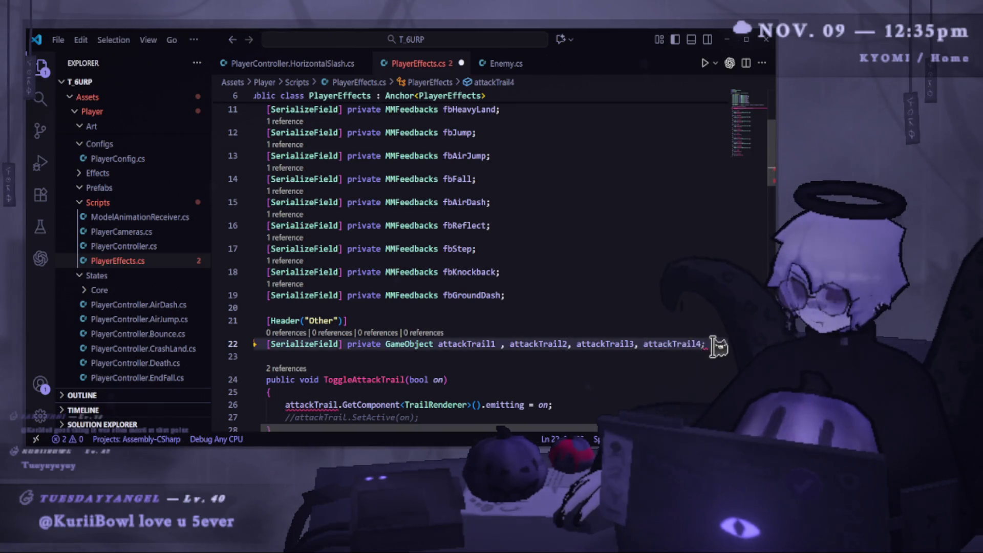
key(Down)
scroll(727, 307, down, 2)
key(ctrl+s)
key(Escape)
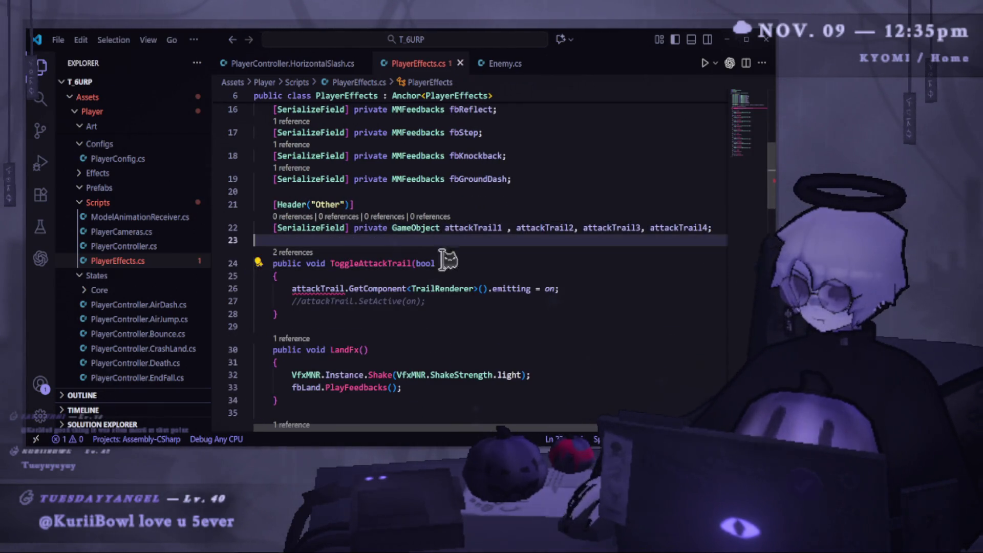
- Rename line 26's trail to attackTrail1 and paste three copies of the emitting line
drag(559, 289, 361, 279)
click(306, 288)
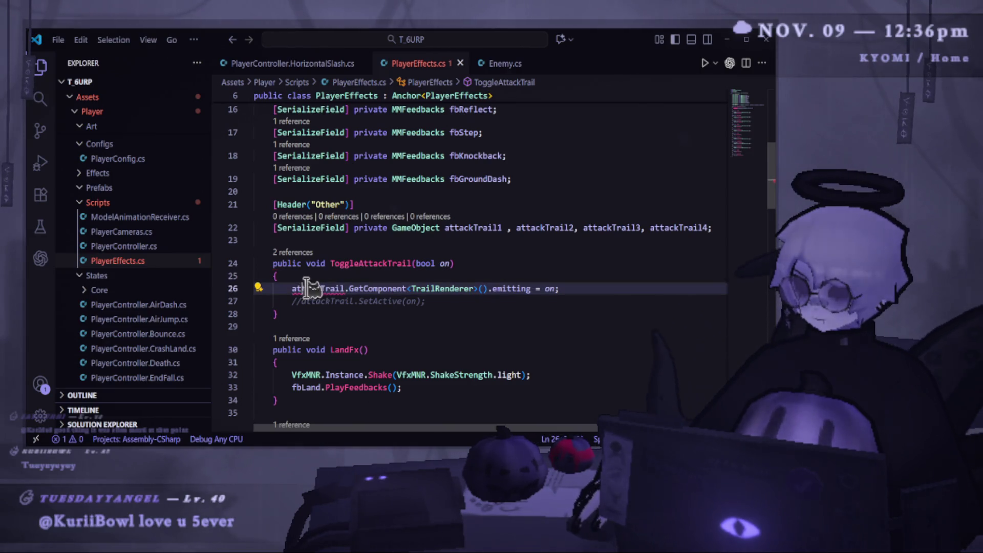
text(1)
triple_click(468, 288)
key(ctrl+c)
key(ctrl+v)
key(ctrl+v)
key(ctrl+v)
key(Return)
key(ctrl+v)
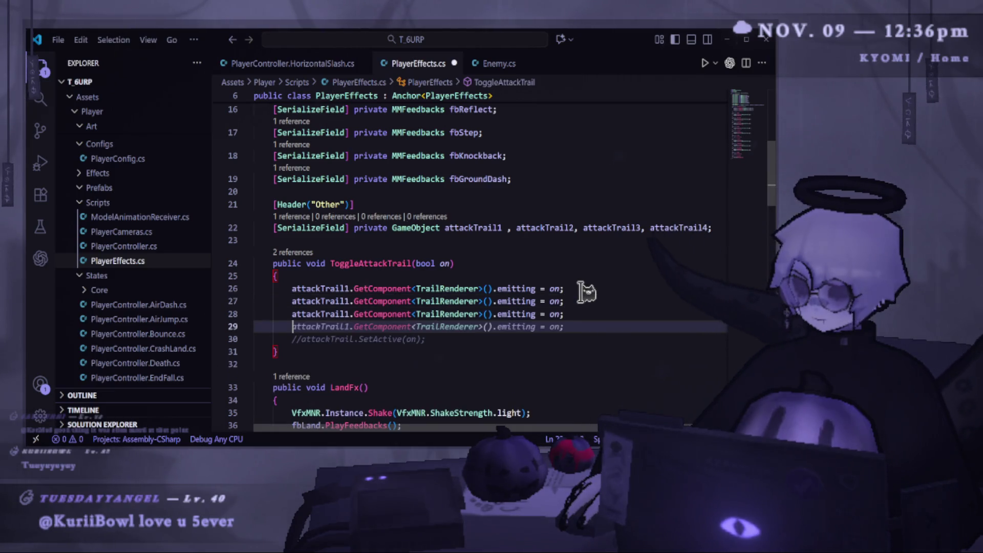
- Renumber the copies to attackTrail2, attackTrail3 and attackTrail4, save, and return to Unity
click(350, 302)
key(BackSpace)
text(2)
click(350, 314)
key(BackSpace)
text(3)
click(350, 326)
key(BackSpace)
key(BackSpace)
text(4)
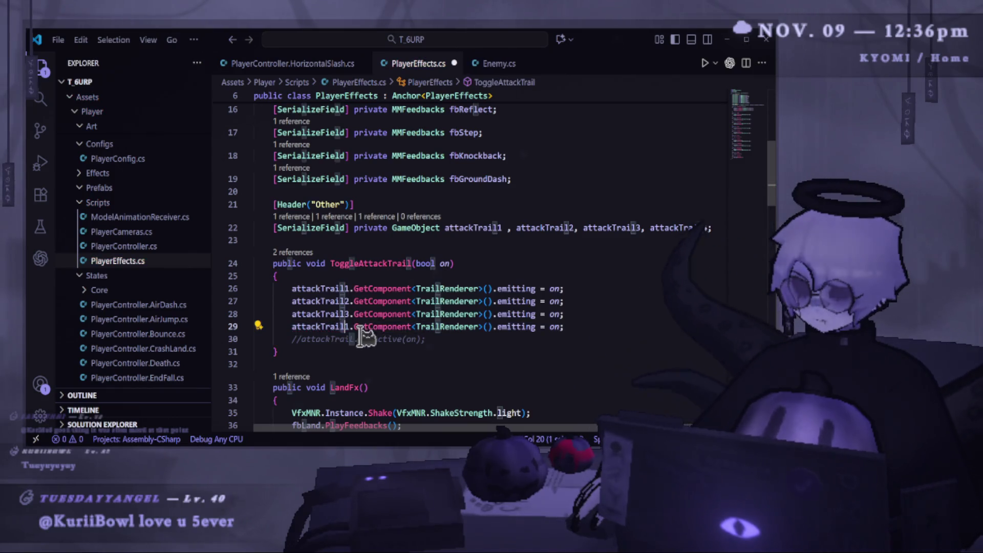
key(BackSpace)
text(4)
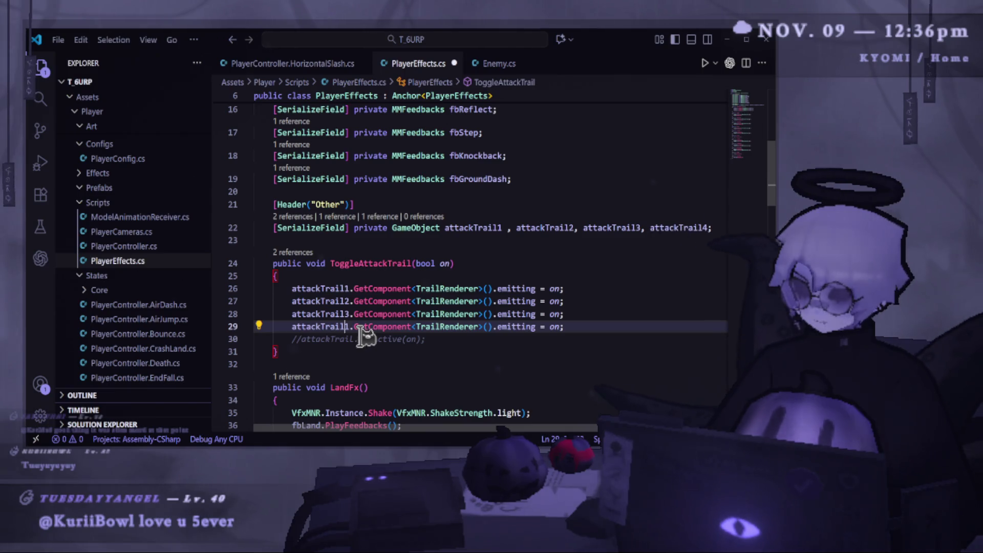
key(BackSpace)
text(4)
key(ctrl+s)
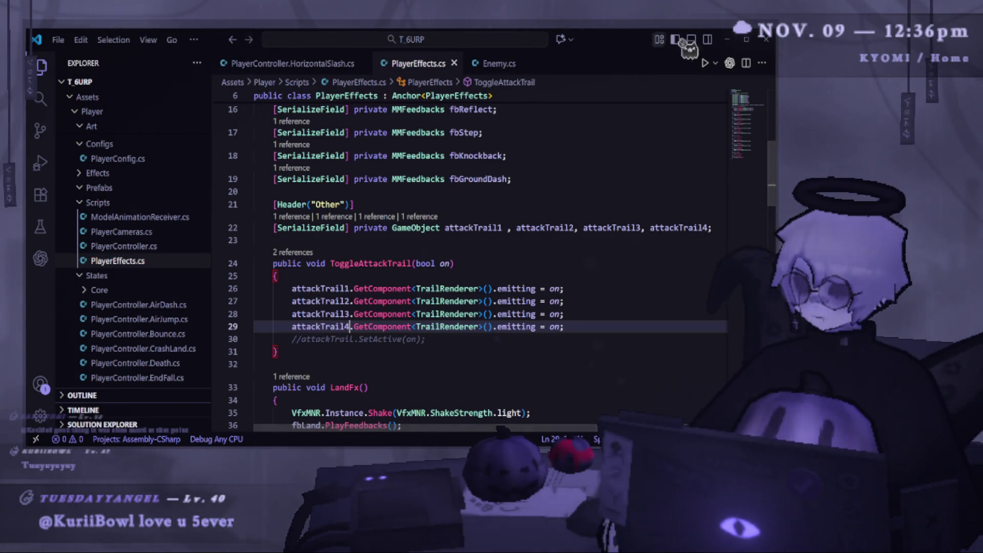
key(alt+Tab)
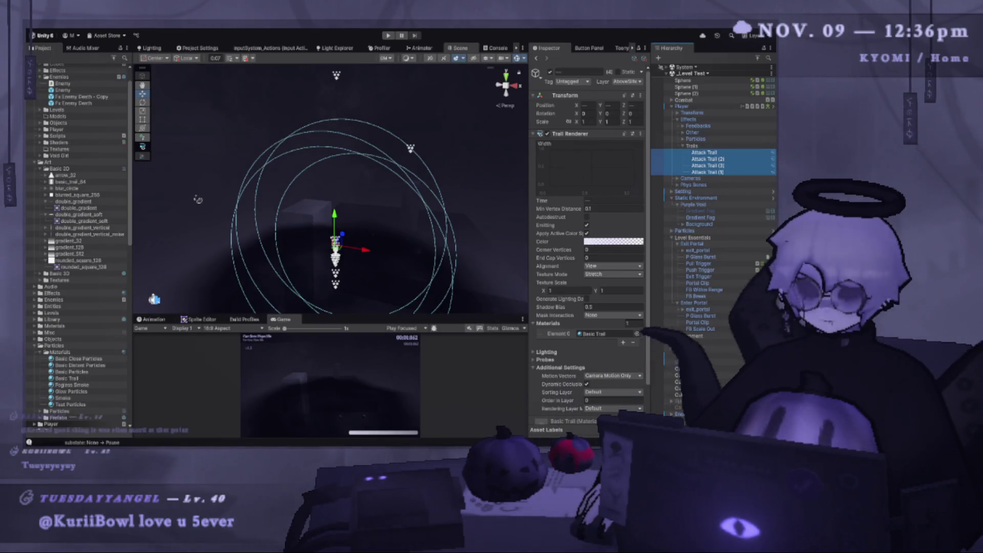
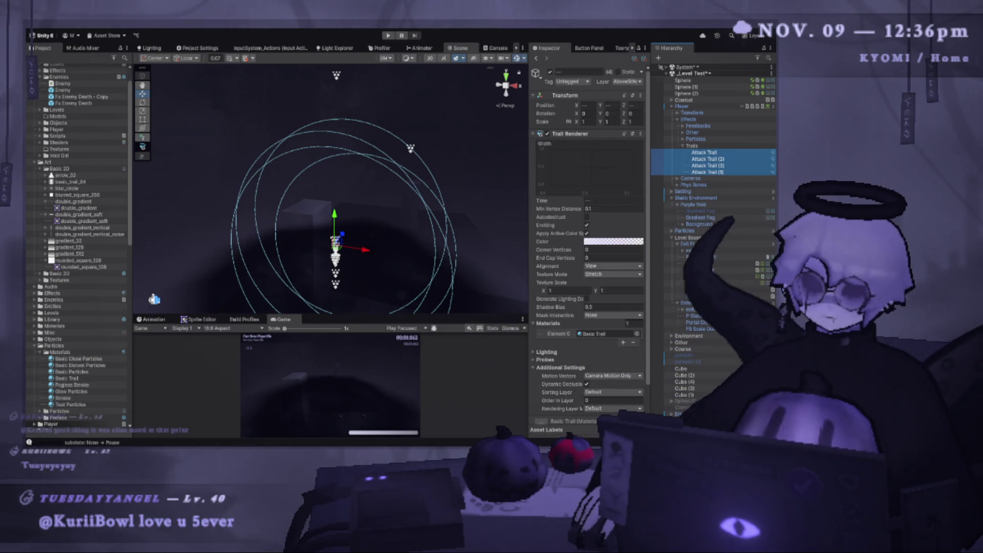
- Enlarge the Game view and playtest jumping, dashing, air-jumping and a horizontal slash, then pause
drag(394, 315, 393, 63)
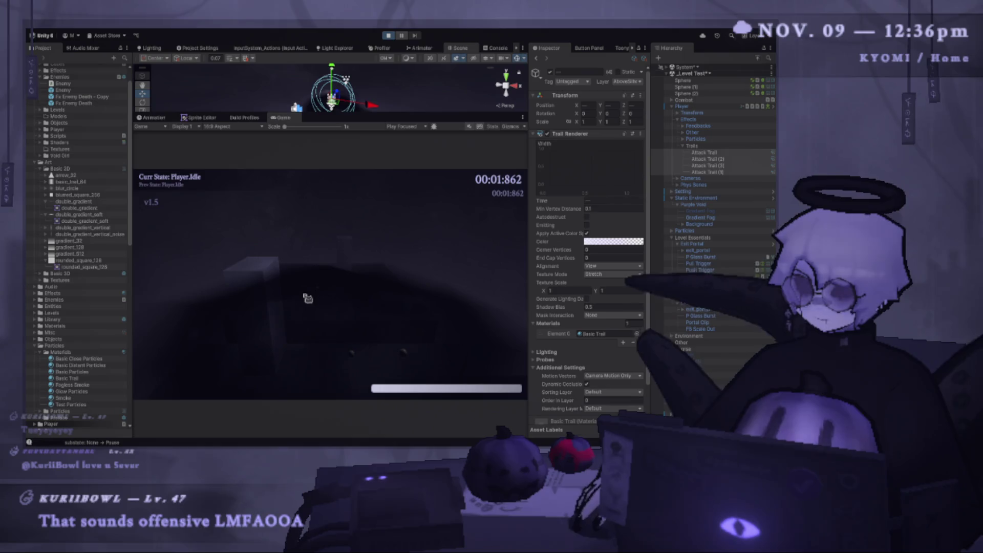
key(r)
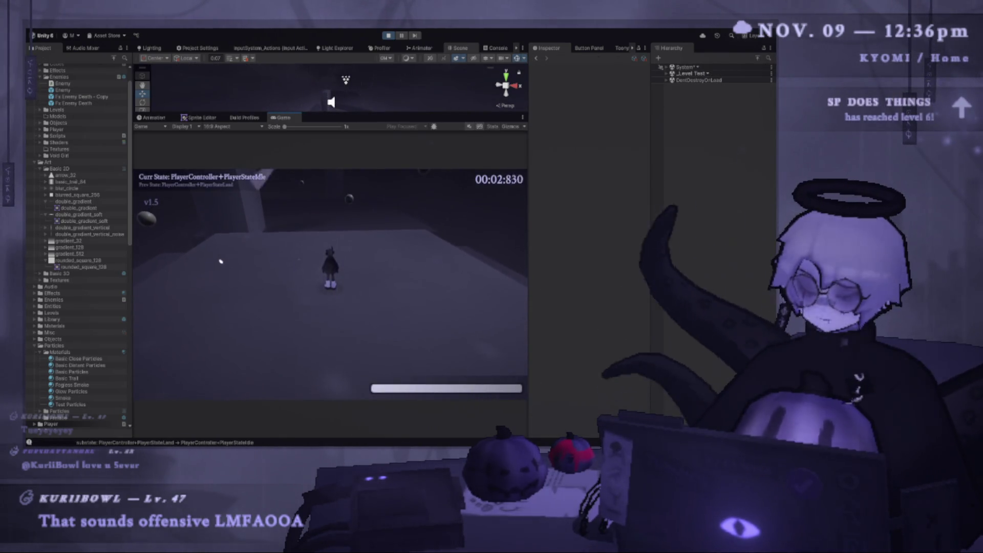
key(space)
key(shift)
key(space)
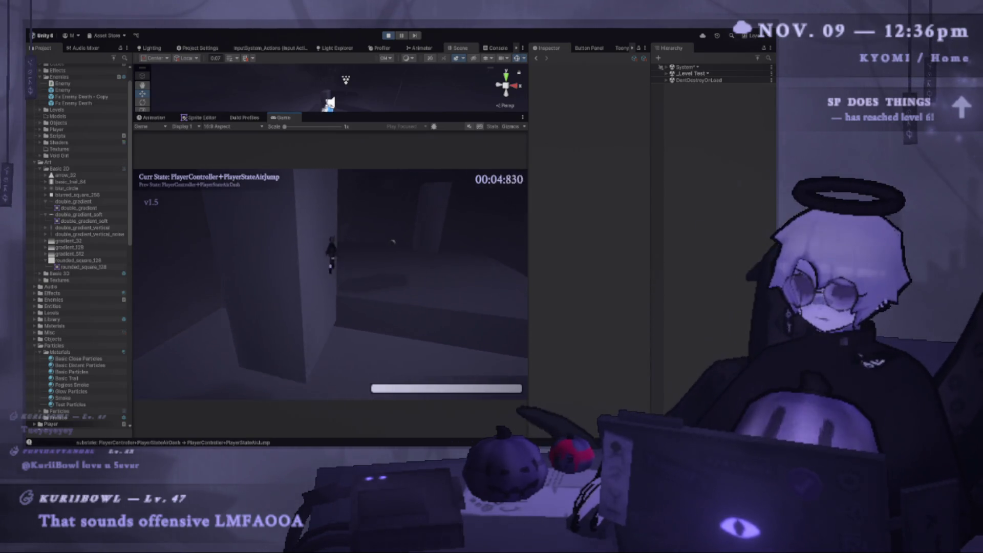
click(325, 306)
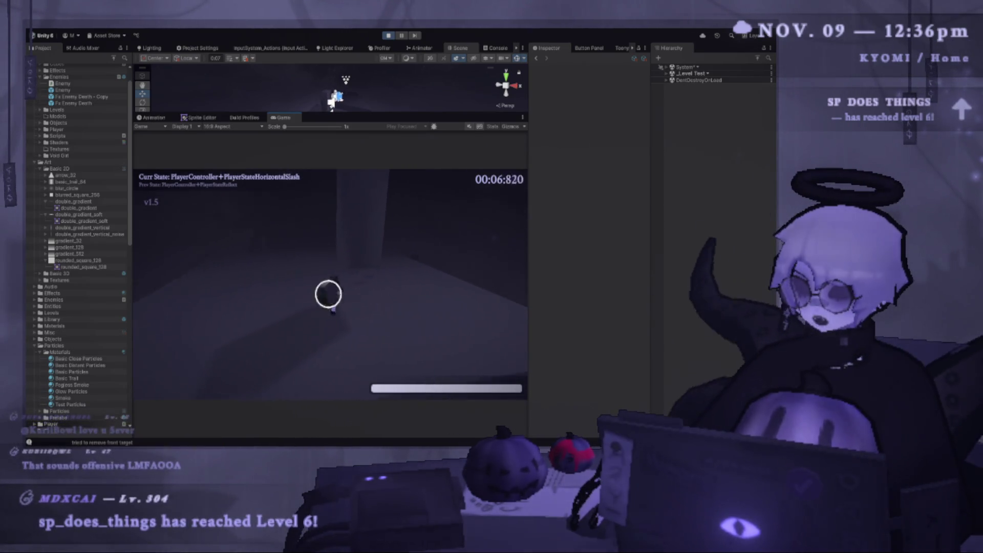
key(Escape)
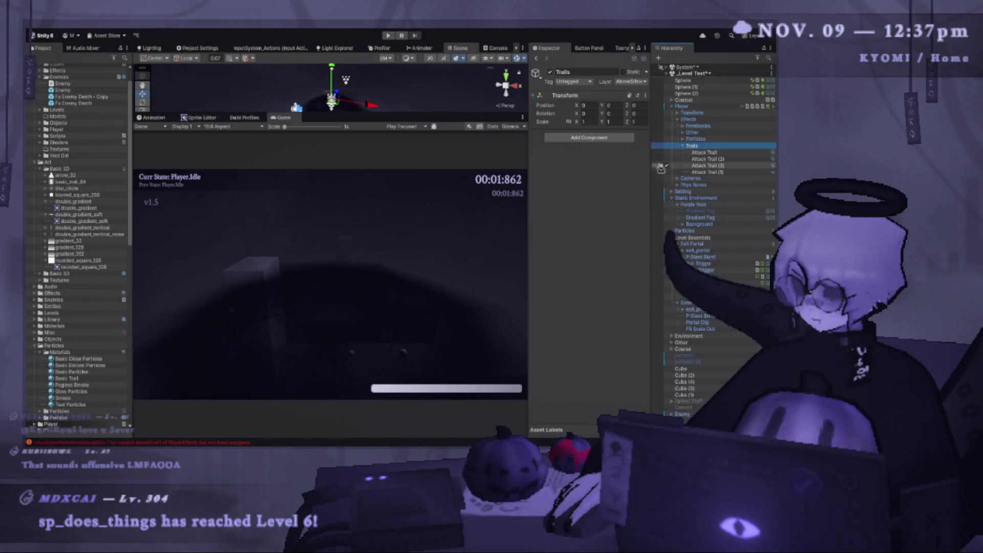
- Check that the Player's Attack Trail 1–4 slots read None, then go to PlayerEffects.cs in VS Code
click(682, 106)
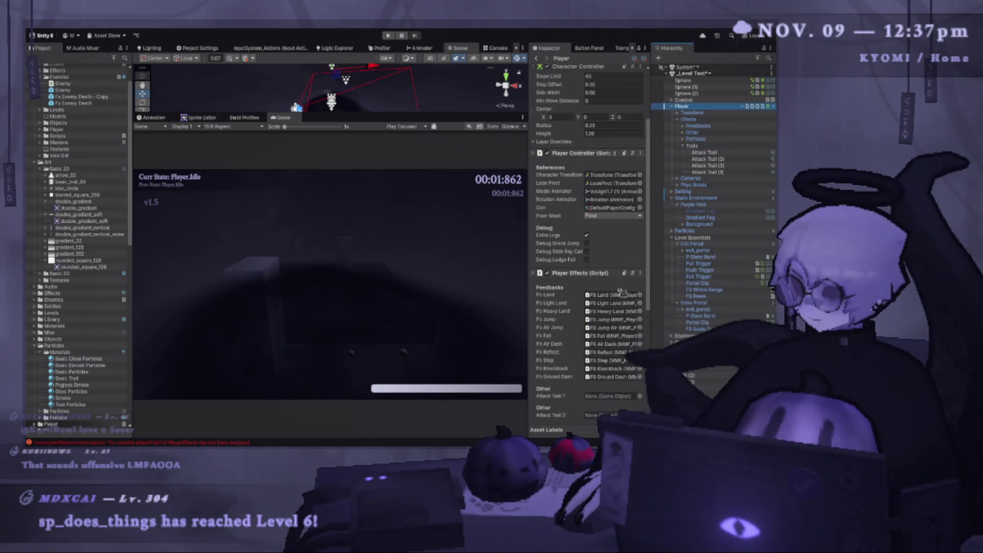
scroll(622, 291, down, 5)
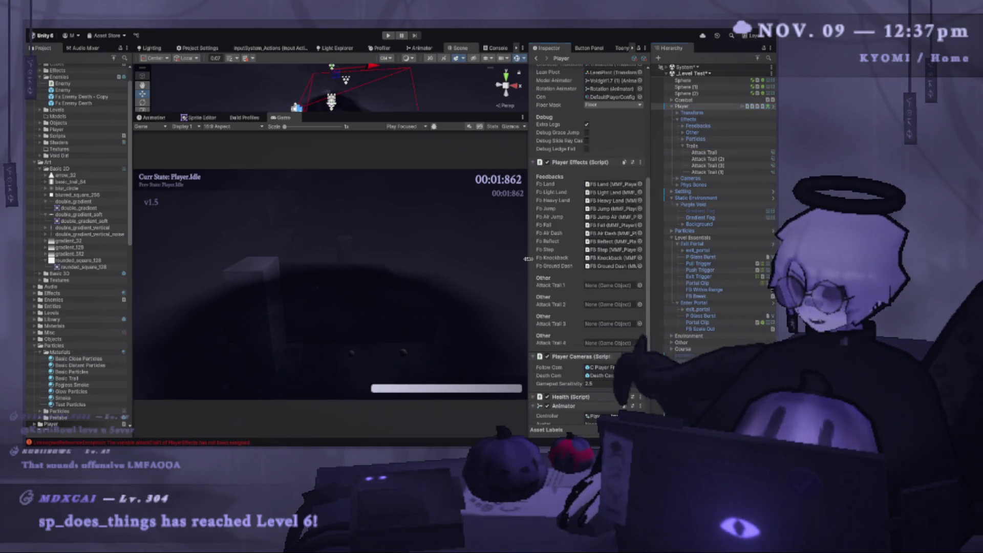
drag(528, 258, 446, 253)
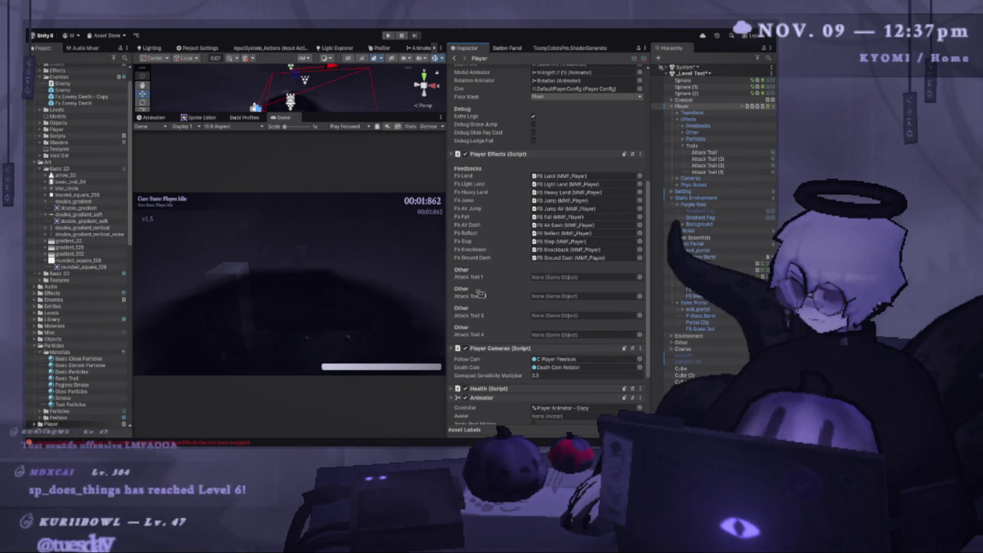
key(alt+Tab)
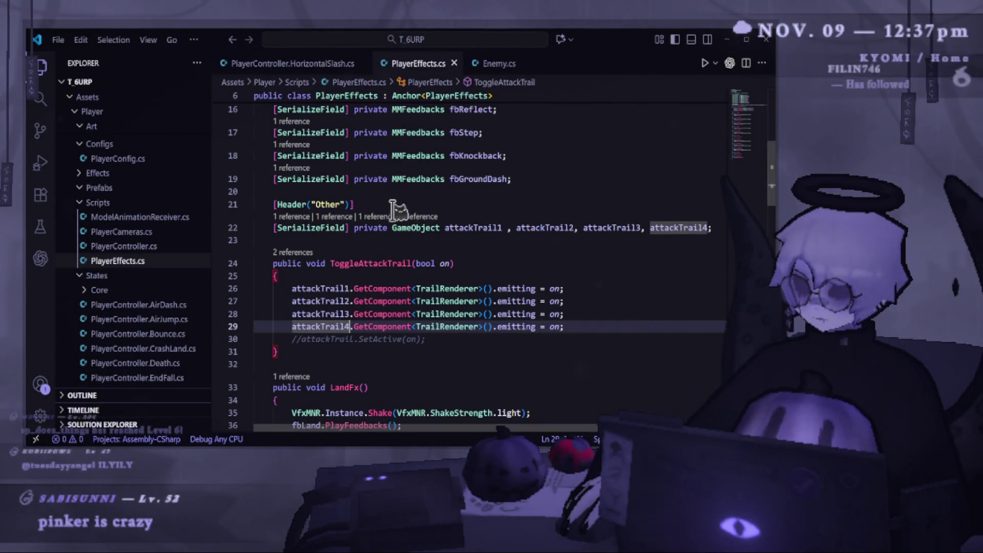
- Check attackTrail3's references and remove the stray space after attackTrail1 on line 22
ctrl+click(612, 228)
key(Escape)
scroll(599, 174, down, 1)
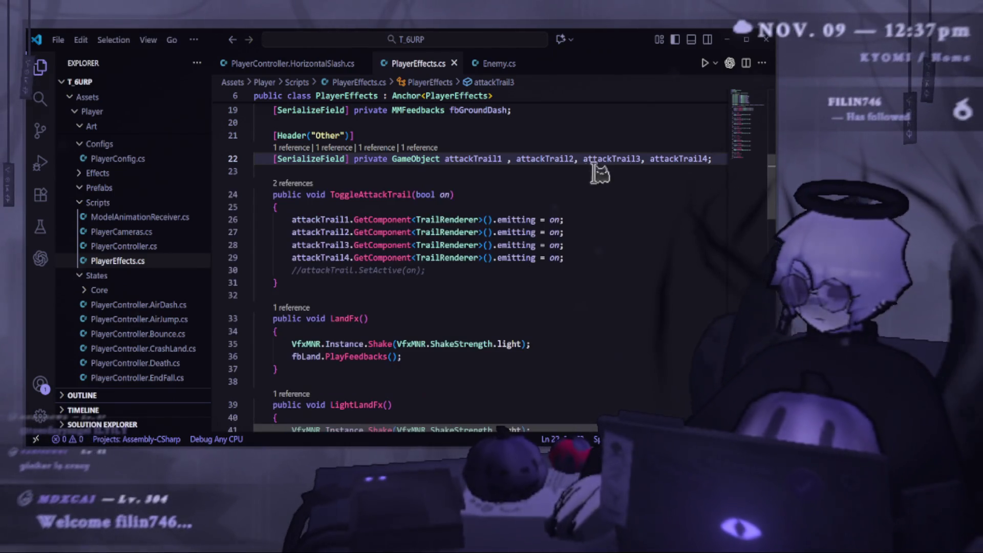
click(507, 160)
key(BackSpace)
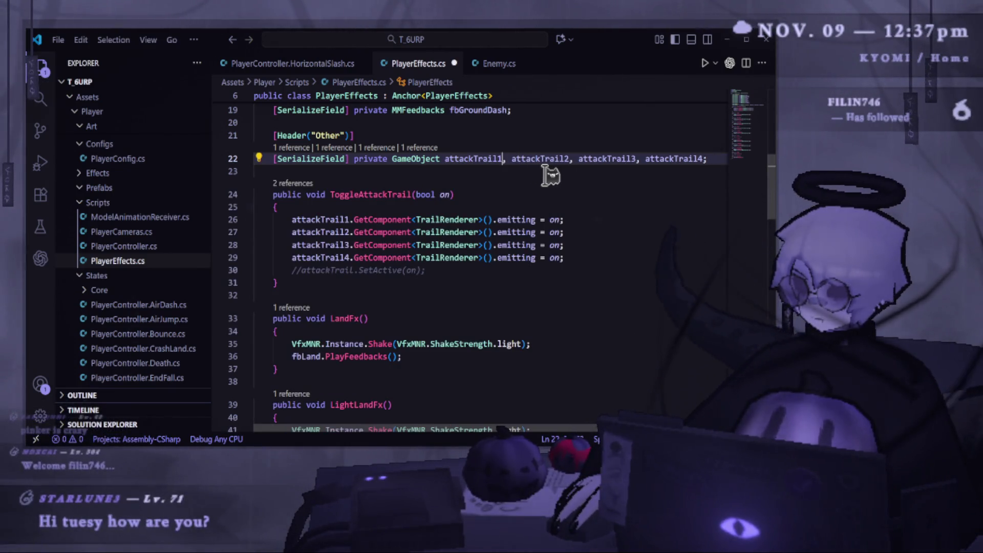
scroll(550, 176, up, 3)
key(alt+Tab)
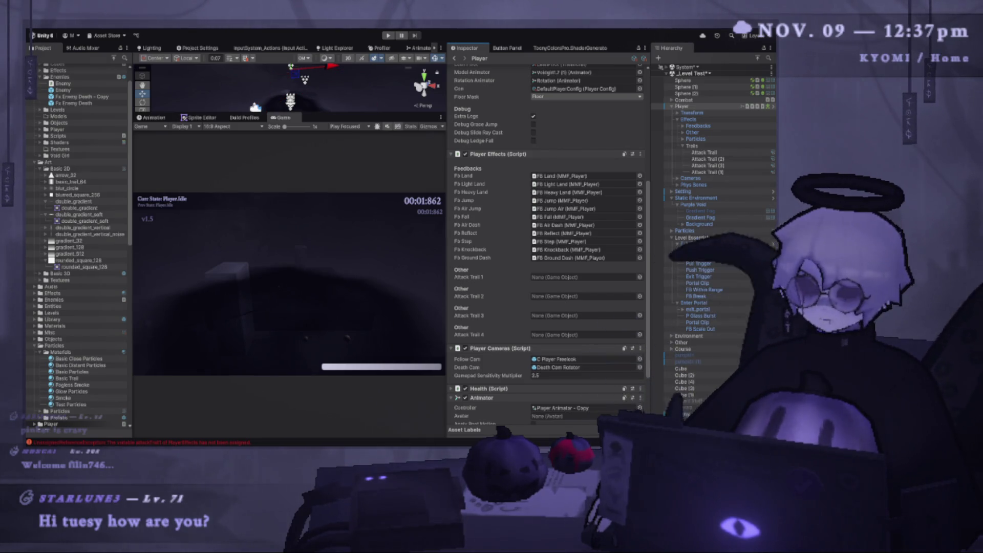
scroll(572, 295, up, 5)
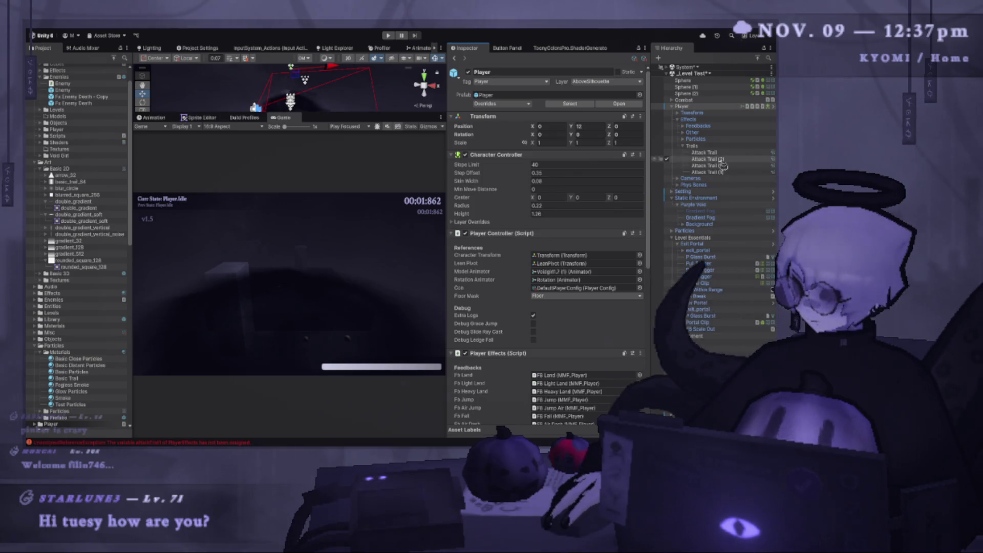
scroll(590, 211, down, 10)
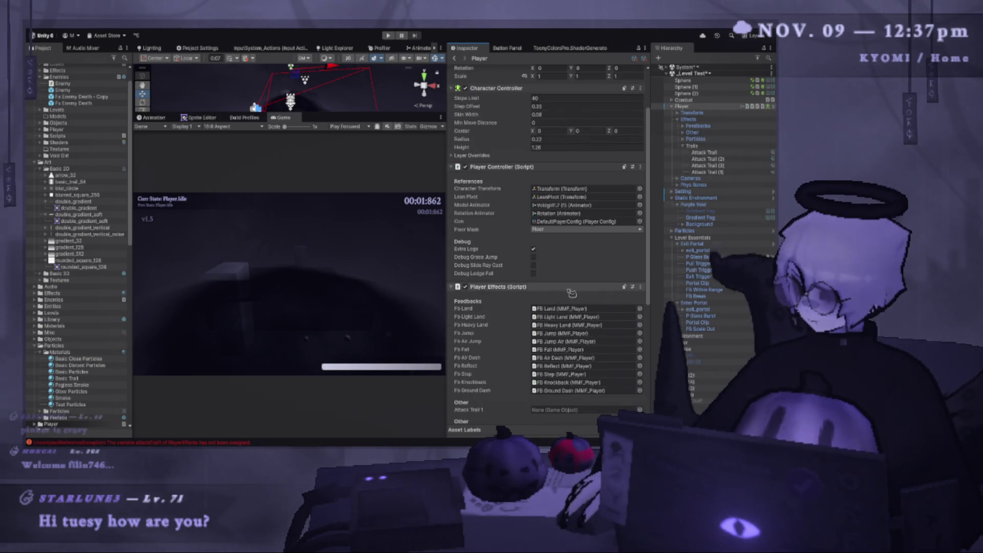
key(alt+Tab)
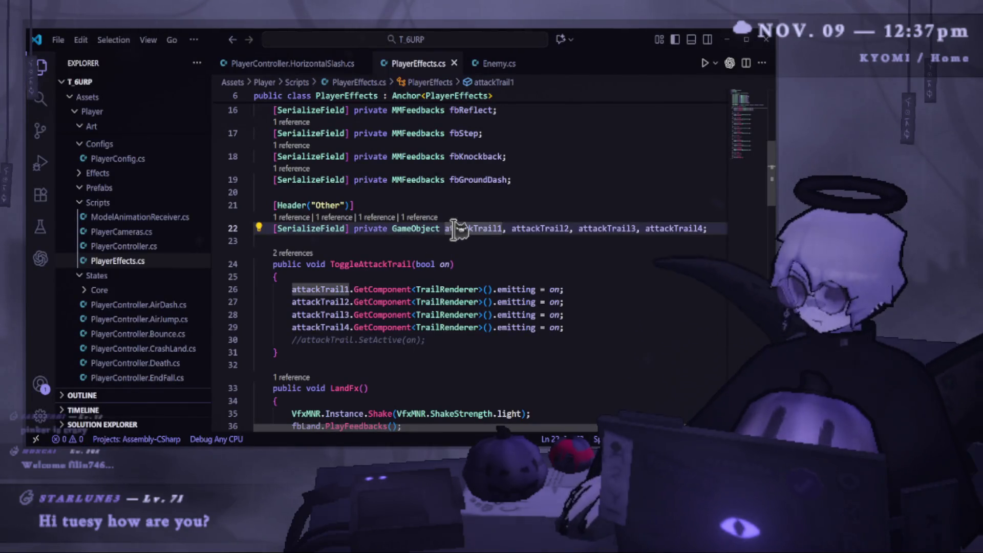
- Reduce line 22 to the attackTrail1 declaration and duplicate it three times
click(518, 228)
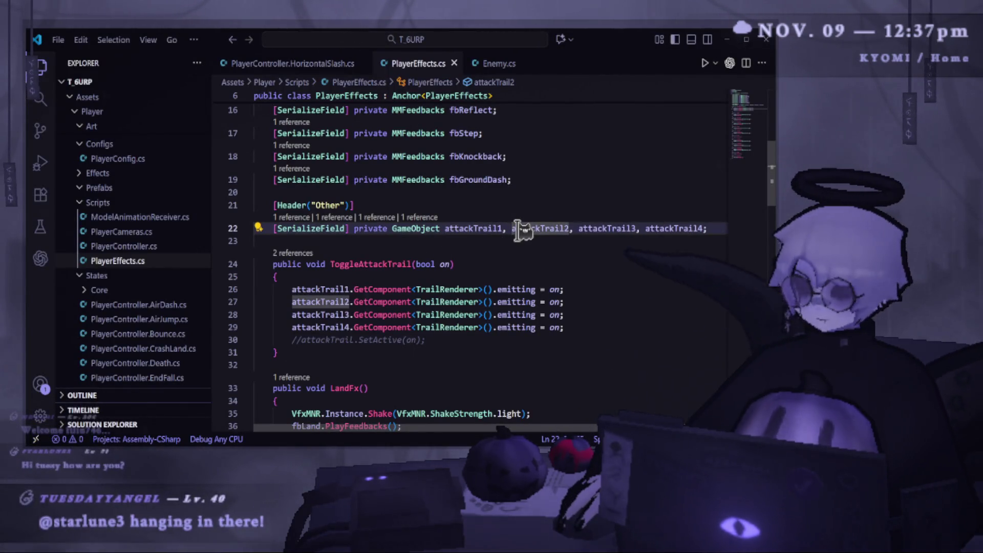
drag(707, 229, 504, 229)
key(BackSpace)
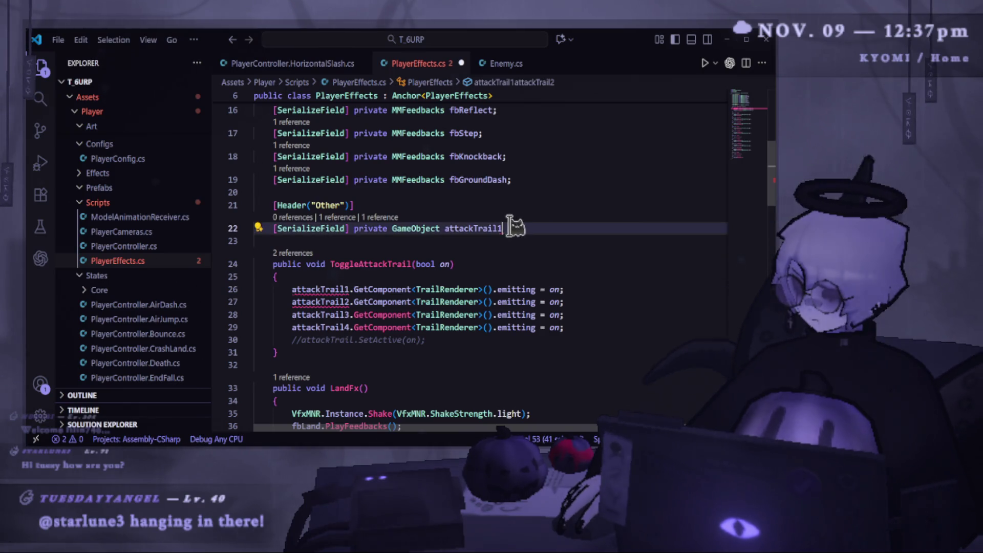
text(;)
triple_click(309, 230)
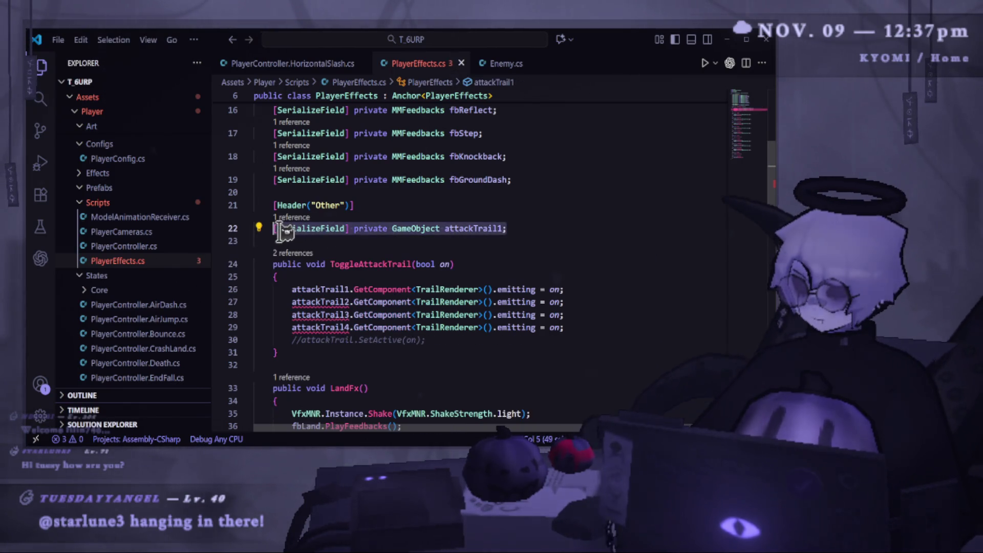
key(shift+alt+Down)
key(shift+alt+Down)
key(shift+alt+Down)
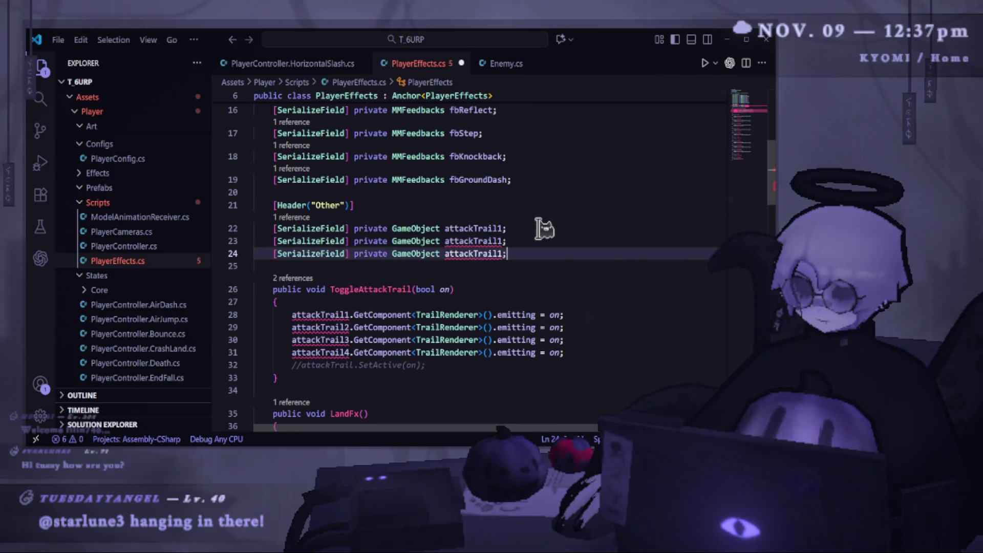
key(End)
- Rename the duplicated fields to attackTrail2, attackTrail3 and attackTrail4
click(505, 252)
key(BackSpace)
text(2)
click(505, 275)
key(BackSpace)
text(3)
click(504, 298)
key(BackSpace)
text(4)
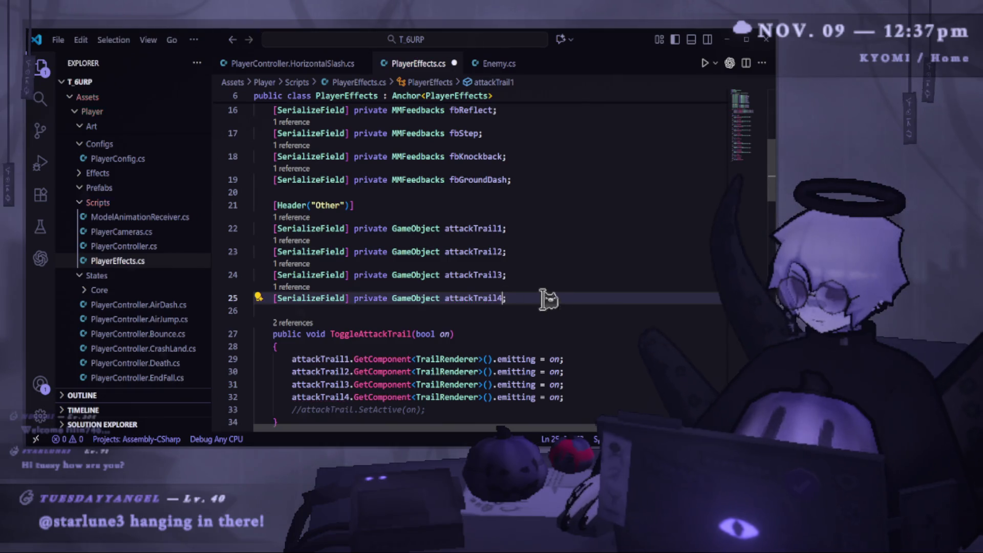
key(alt+Tab)
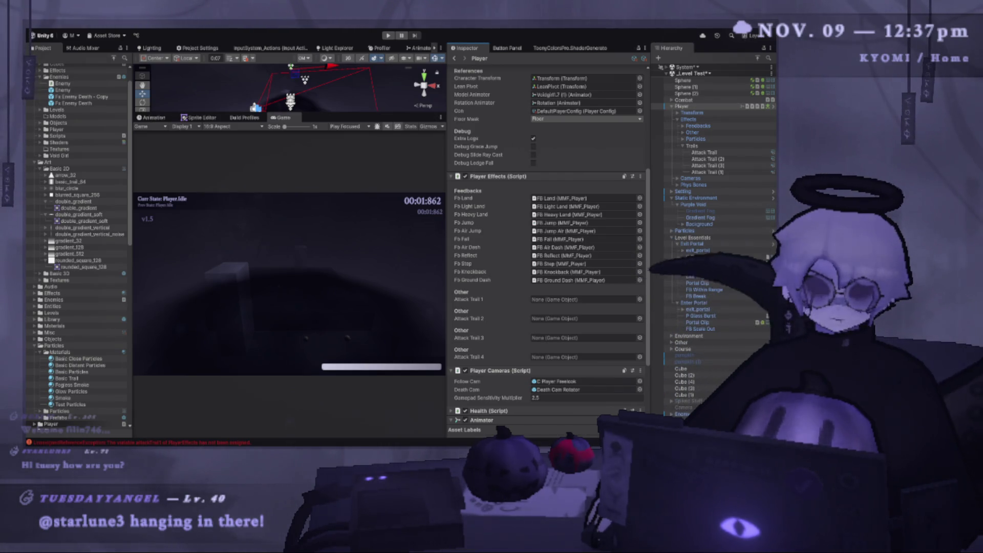
- Start Play mode, resize the Scene and Game panels, and clear the Console
click(393, 36)
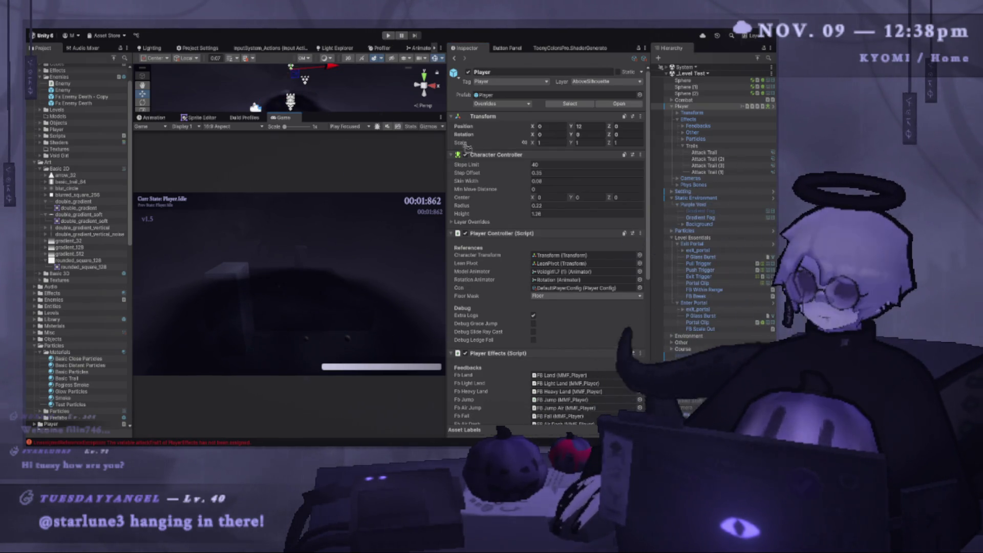
drag(447, 147, 519, 147)
drag(307, 113, 308, 209)
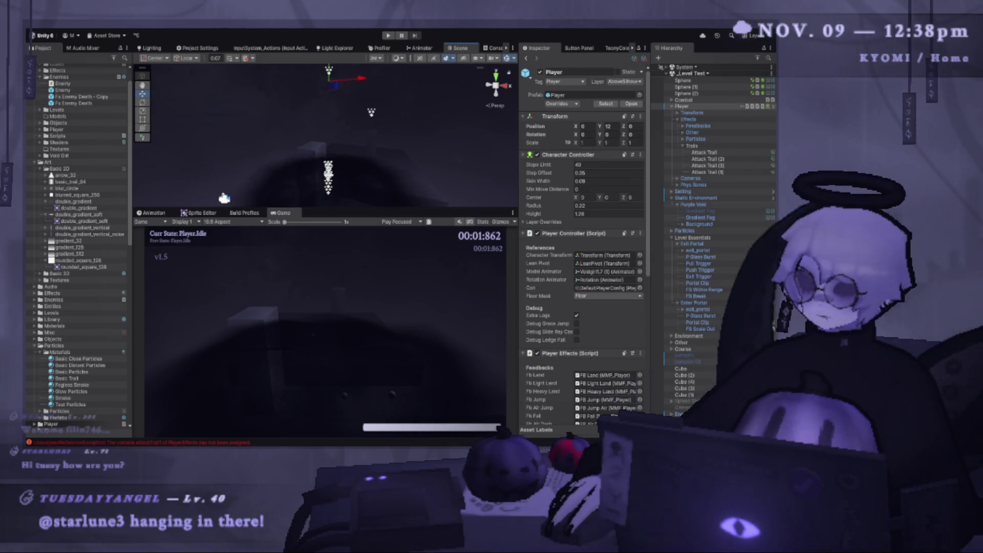
click(493, 48)
click(140, 56)
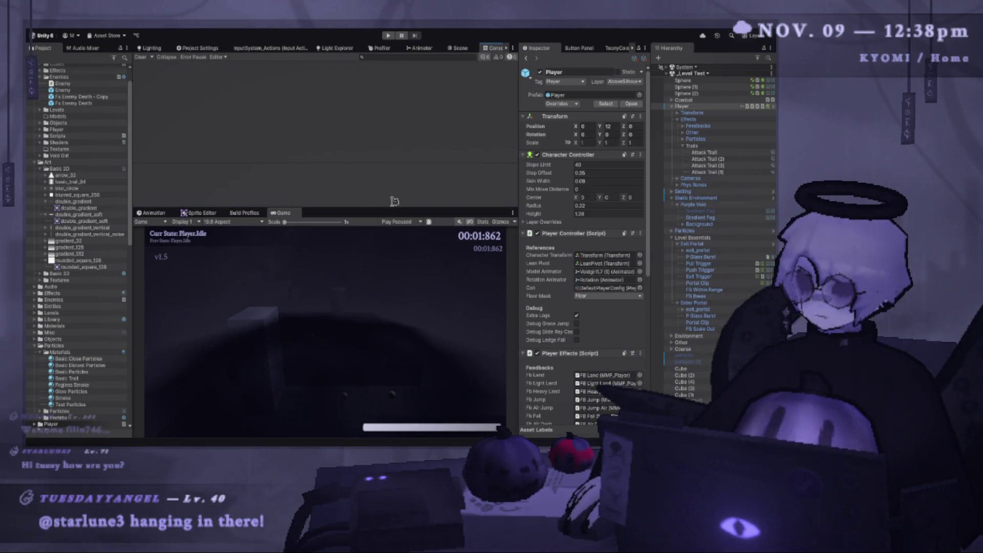
drag(395, 206, 395, 152)
- Show the Quality project settings, then play and restart the level
click(149, 47)
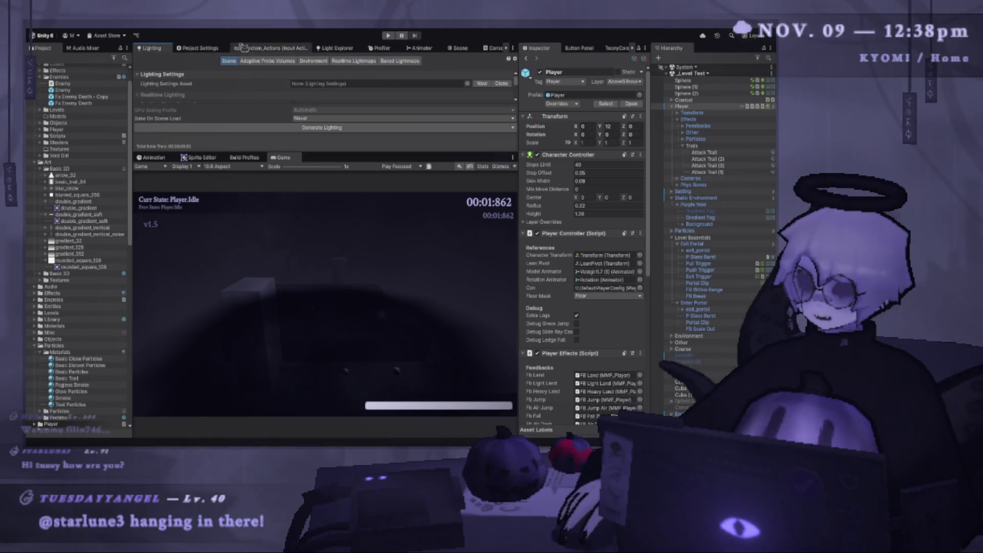
click(216, 50)
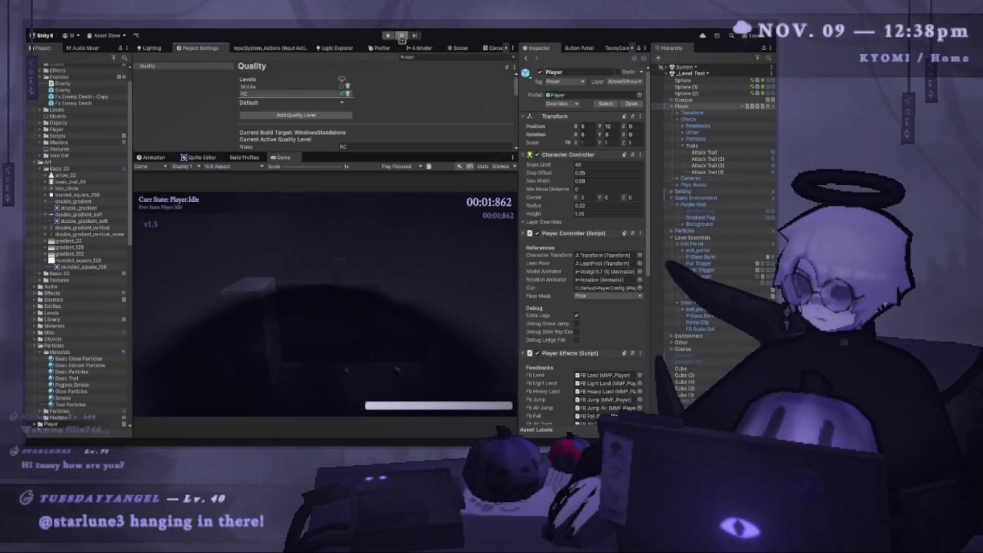
click(389, 36)
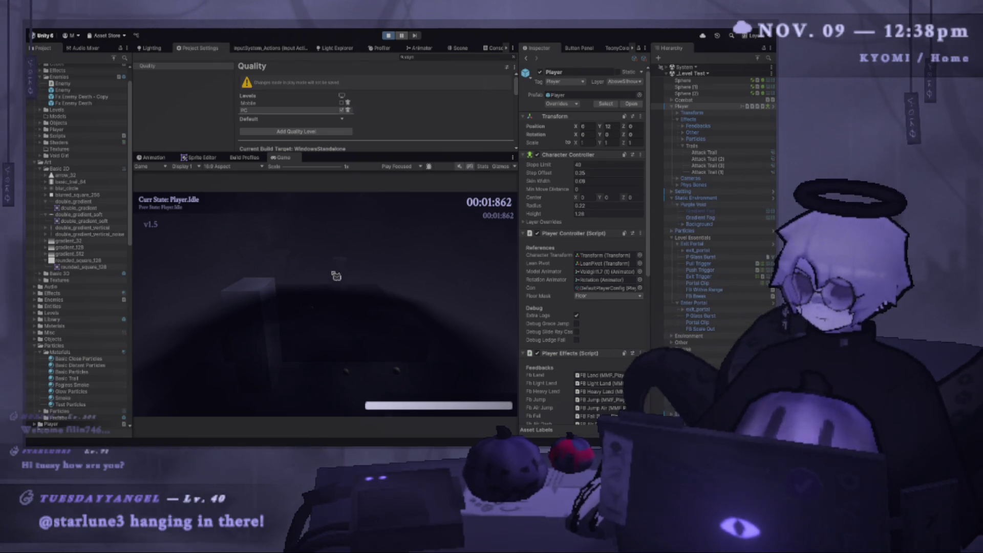
key(r)
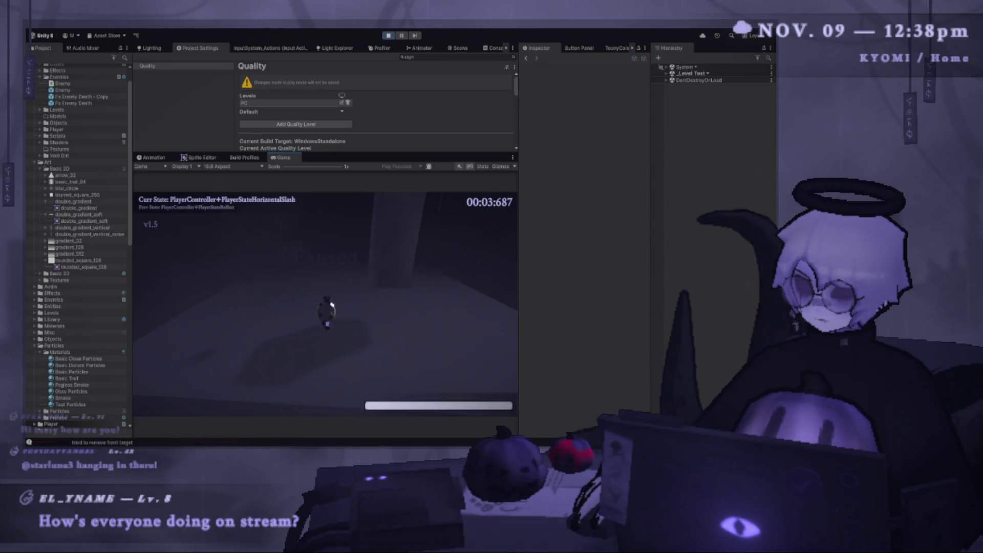
- Stop Play mode and assign Attack Trail, (2), (3) and (1) to the Player Effects trail slots
key(Escape)
key(ctrl+p)
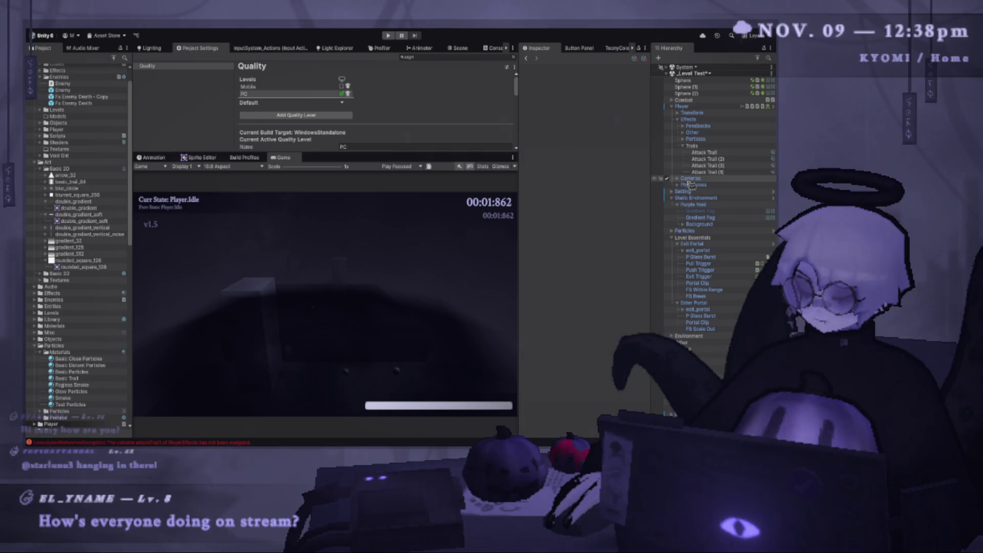
click(705, 108)
scroll(623, 258, down, 8)
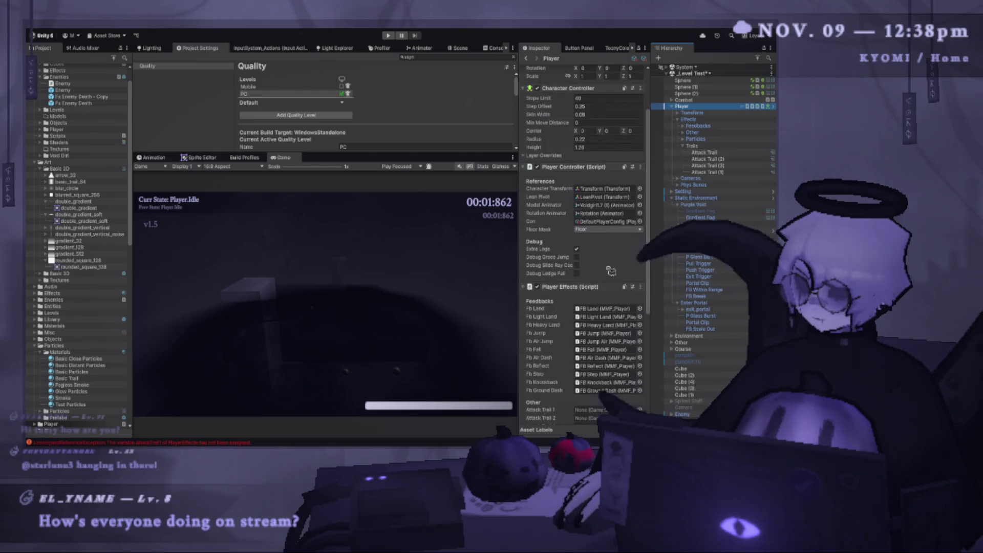
drag(704, 152, 598, 300)
drag(719, 160, 605, 307)
click(709, 165)
drag(709, 166, 605, 316)
click(709, 172)
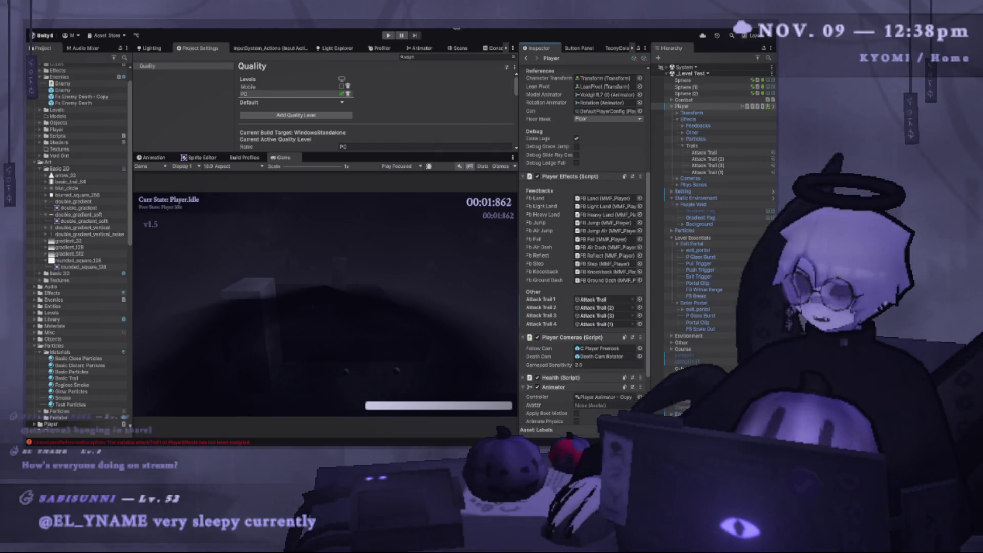
- Playtest the level with the assigned trails, then stop Play mode
click(390, 36)
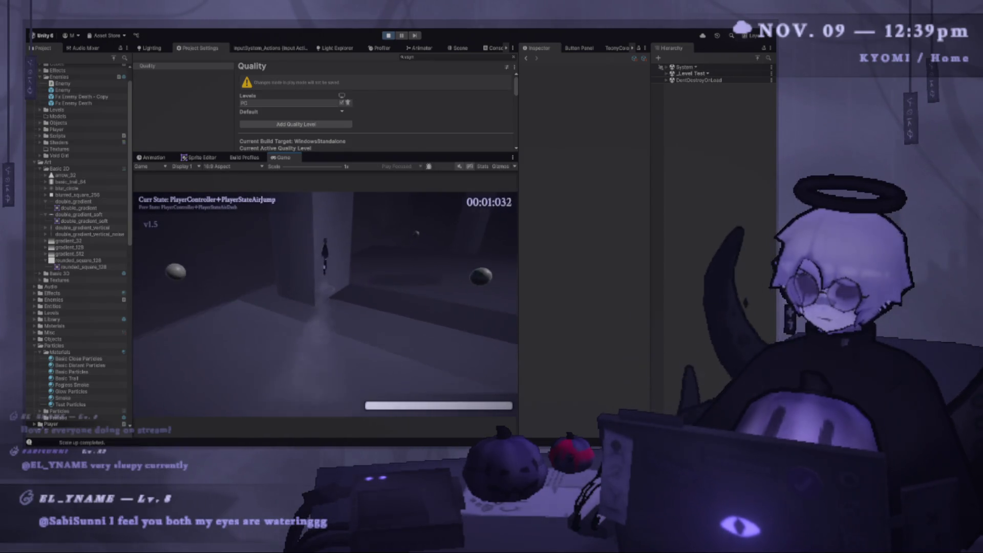
key(Escape)
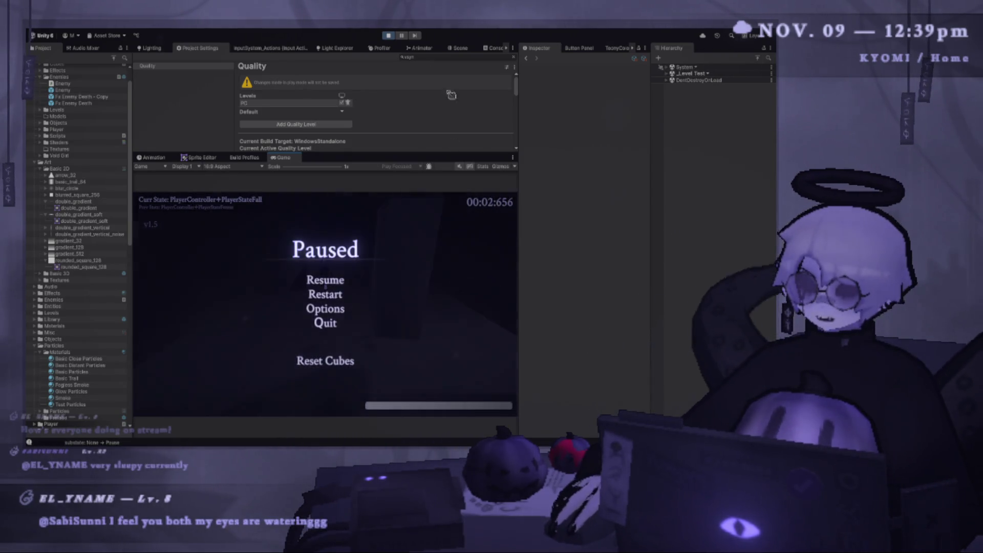
click(393, 34)
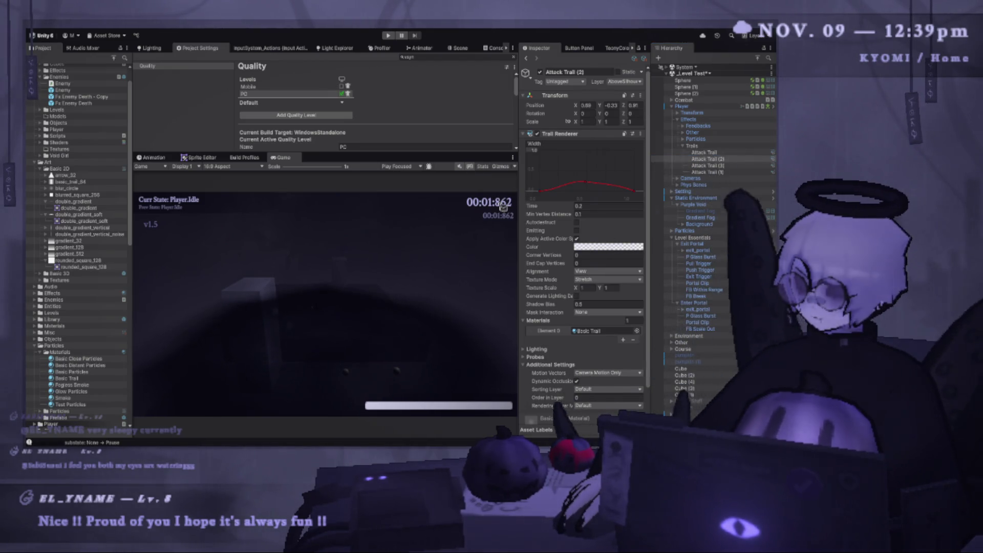
- Inspect the Trail Renderer settings of each Attack Trail object
click(719, 165)
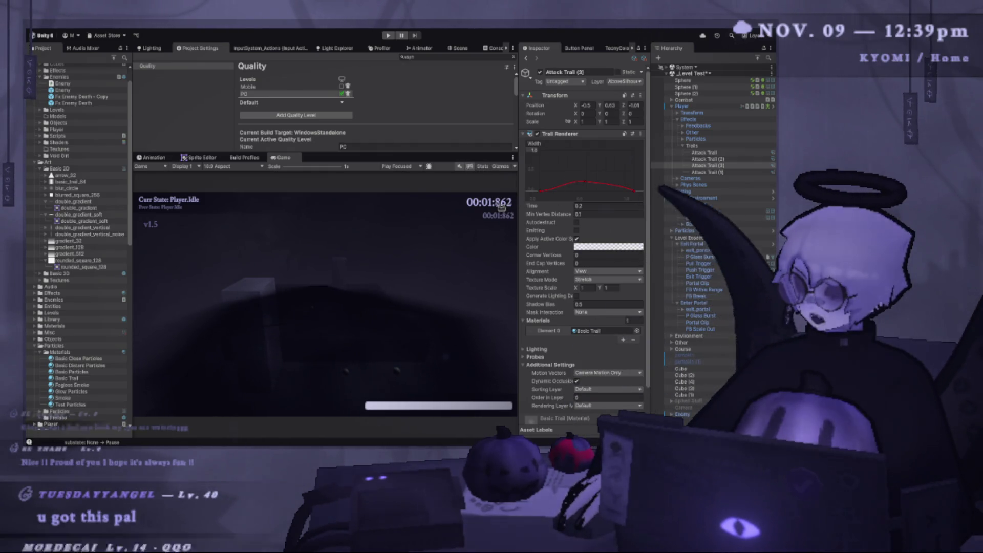
click(709, 172)
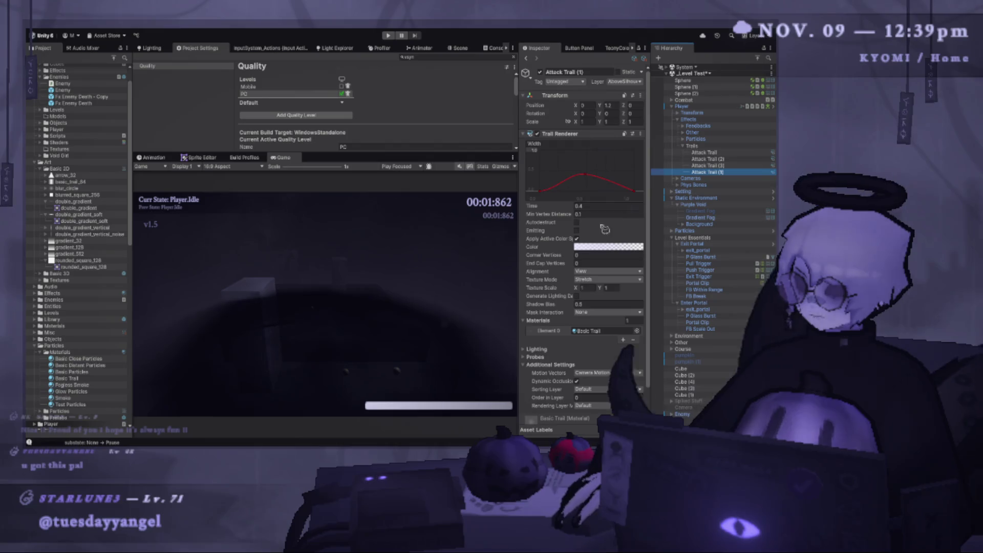
click(591, 248)
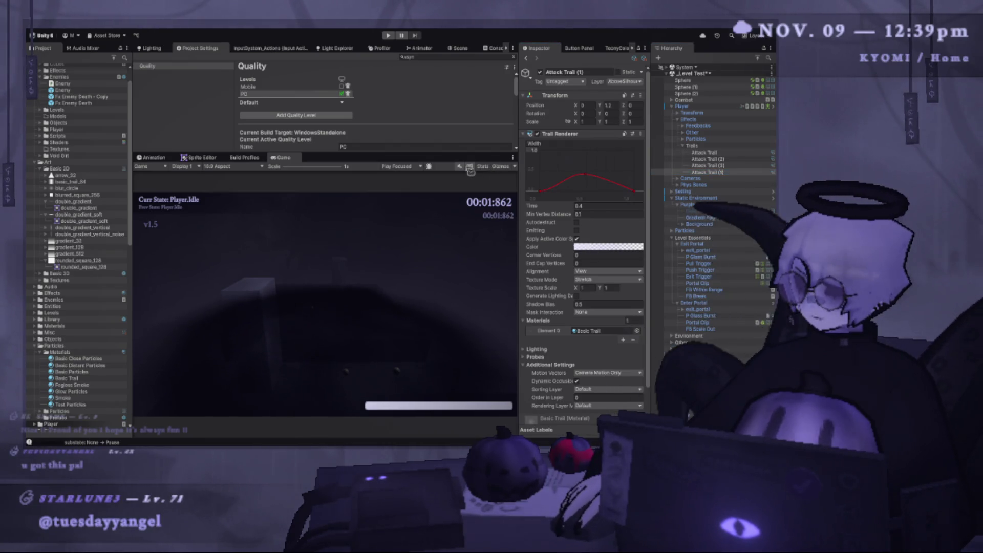
click(727, 166)
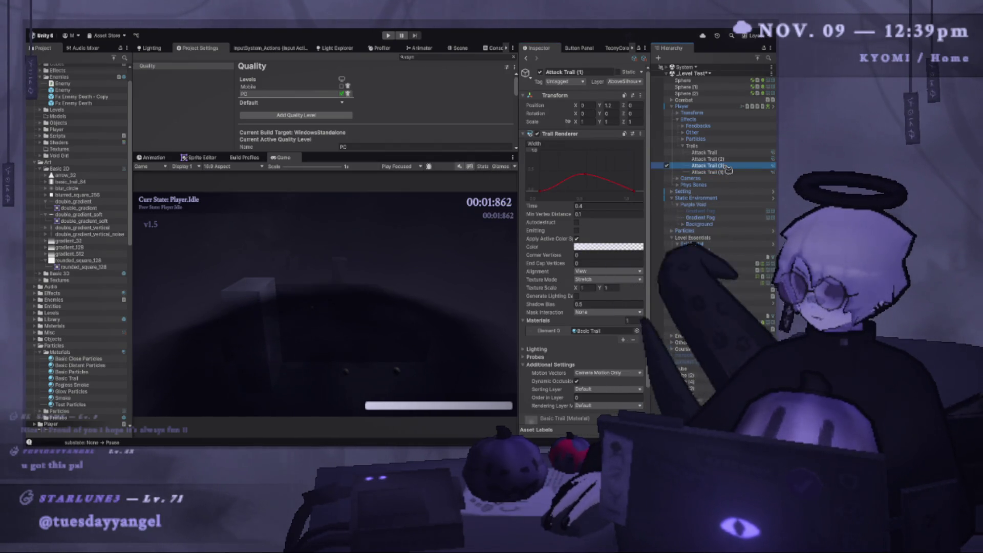
click(712, 153)
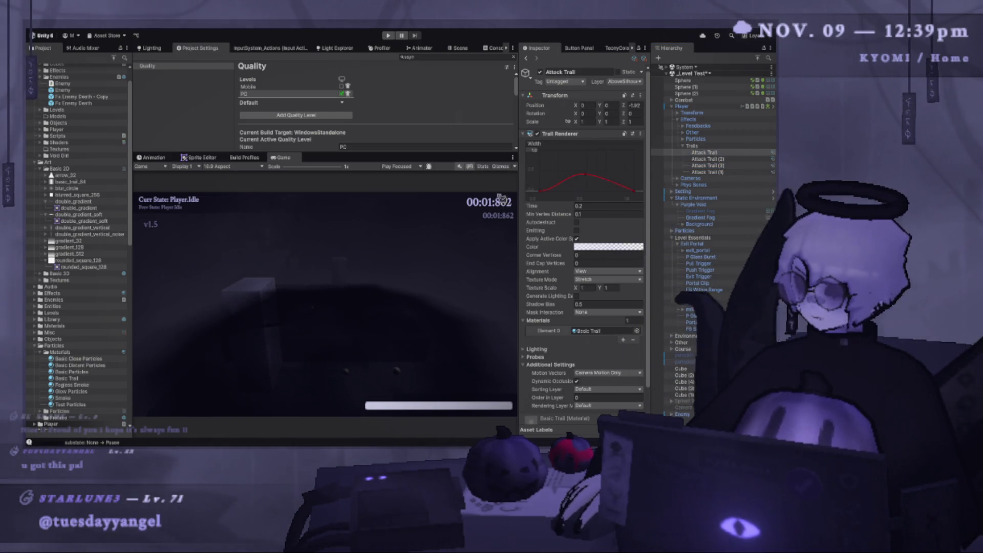
- In the Scene view, enable Emitting on Attack Trail, preview Attack Trail (2), and select all four trails
click(467, 49)
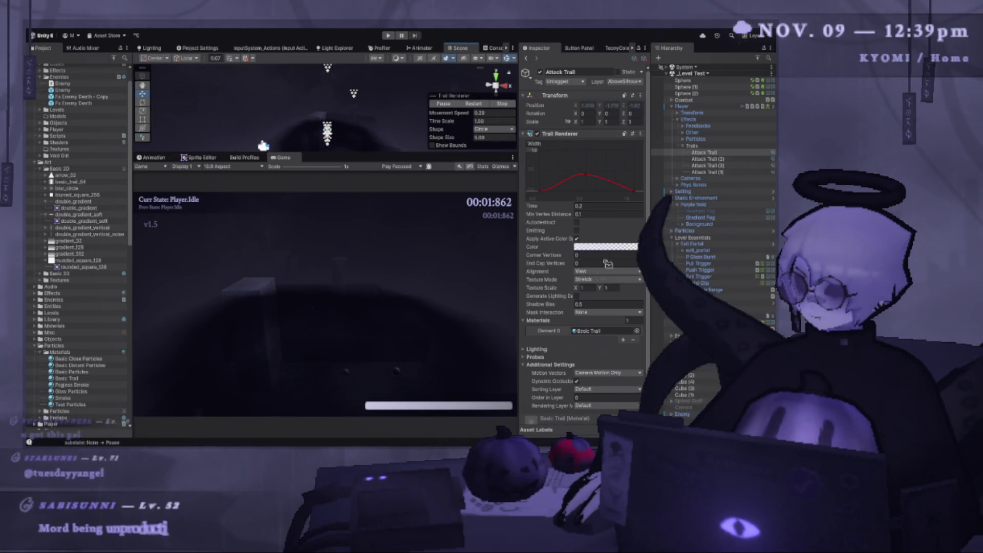
click(578, 231)
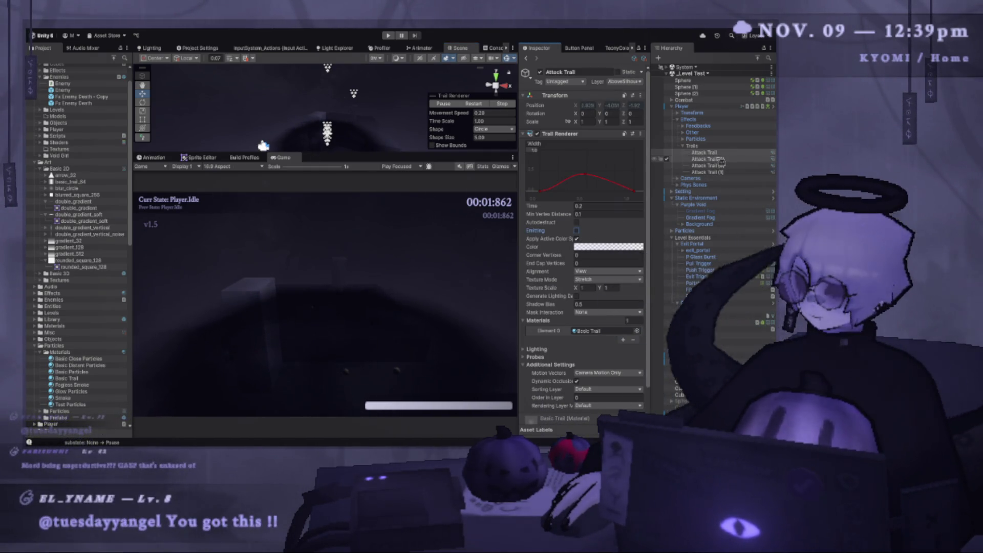
click(720, 159)
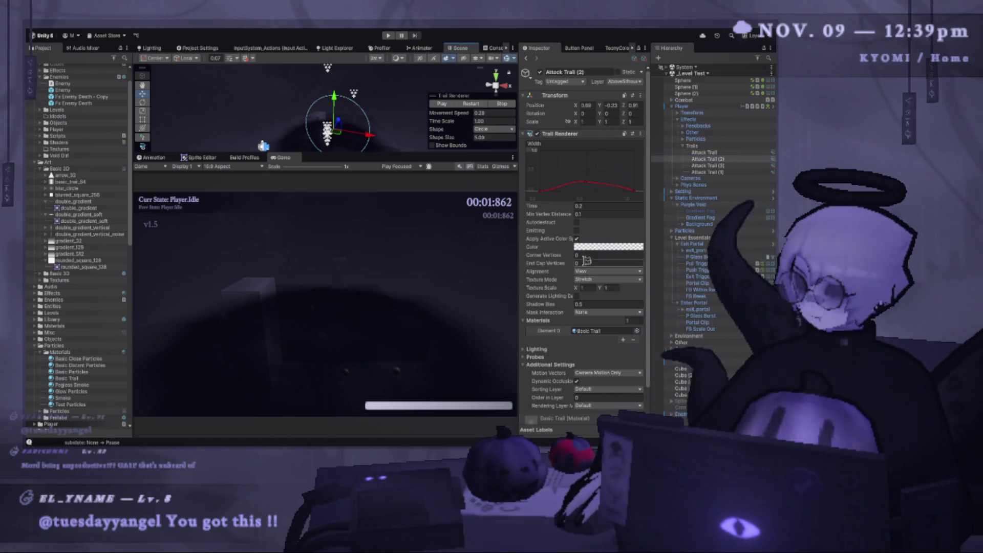
click(480, 105)
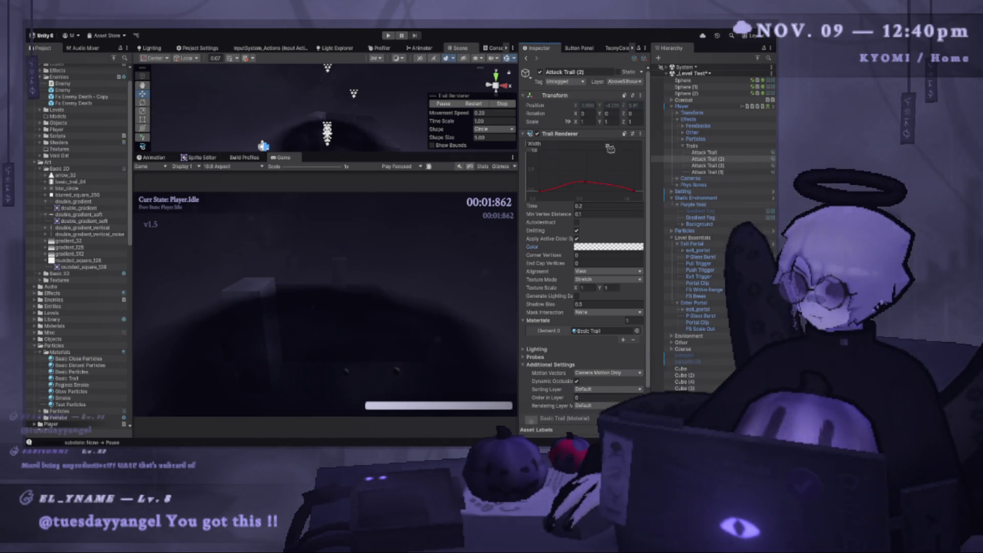
shift+click(722, 172)
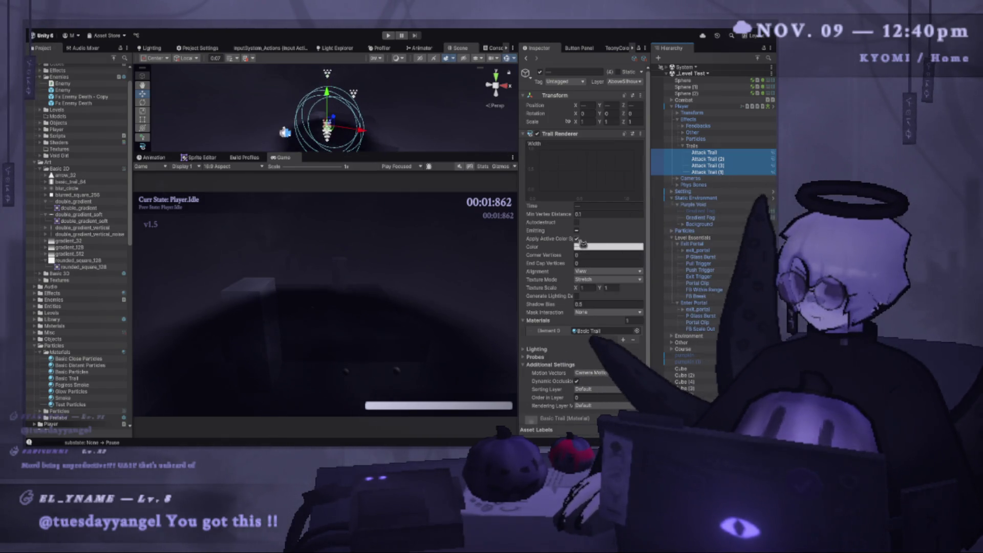
- Turn off Emitting on all four trails and playtest running and air-dashing, then quit
click(577, 231)
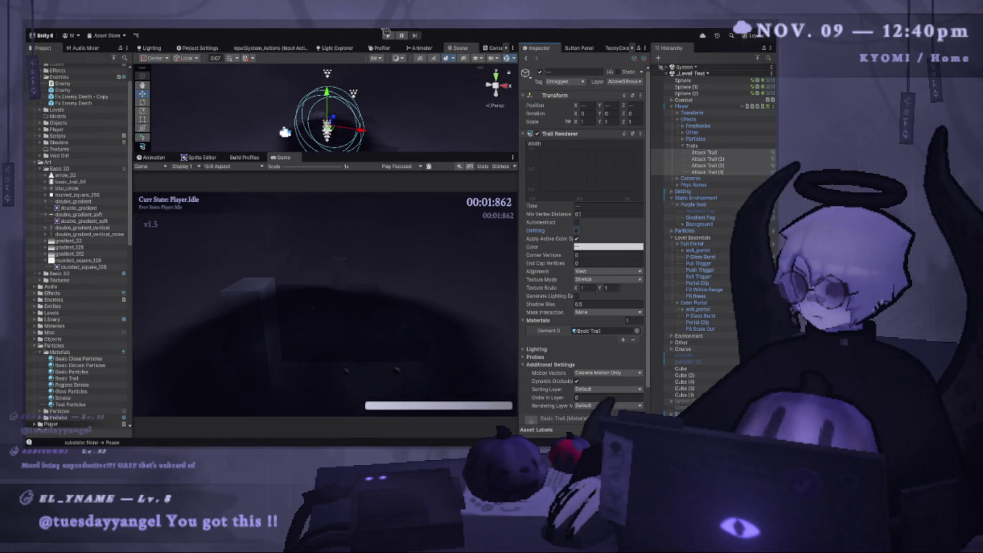
click(394, 35)
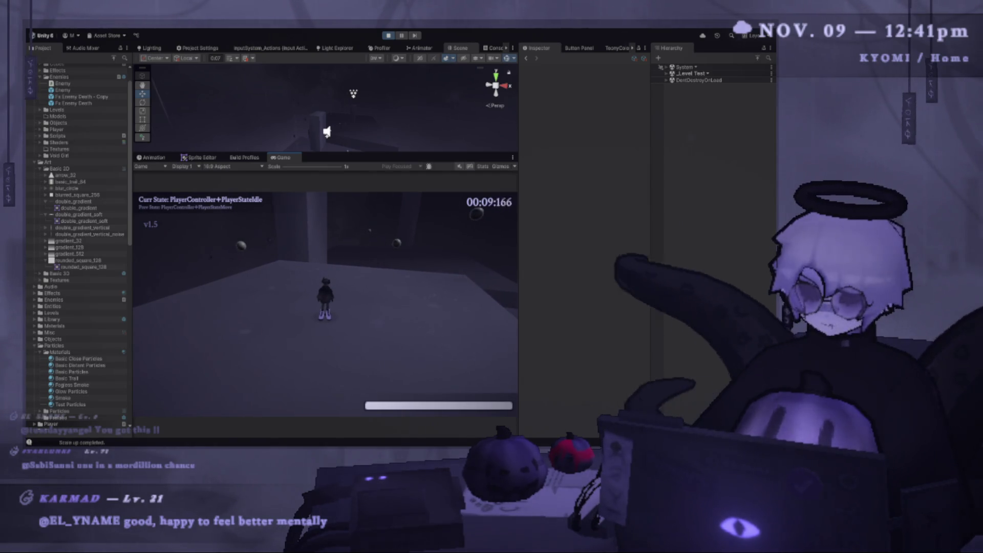
key(a)
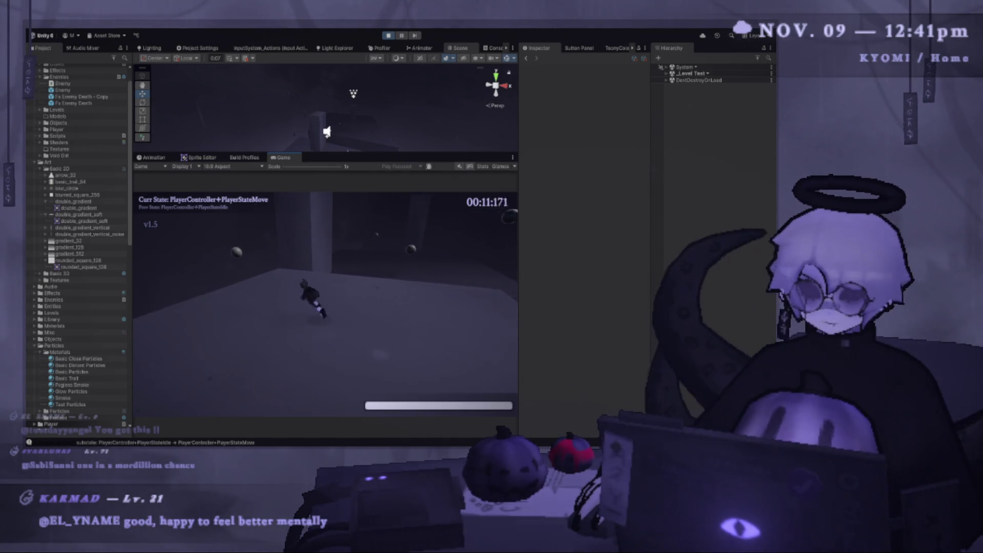
key(shift)
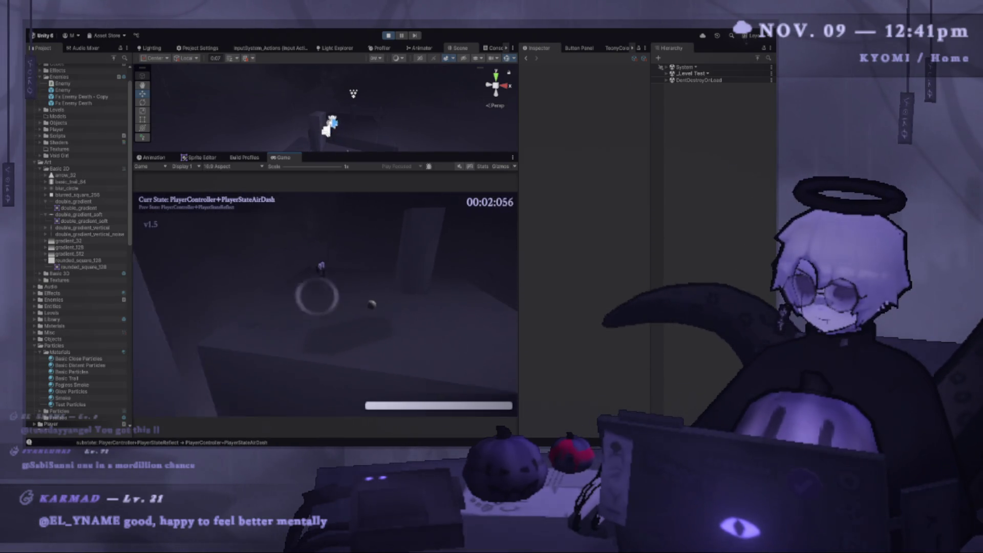
key(Escape)
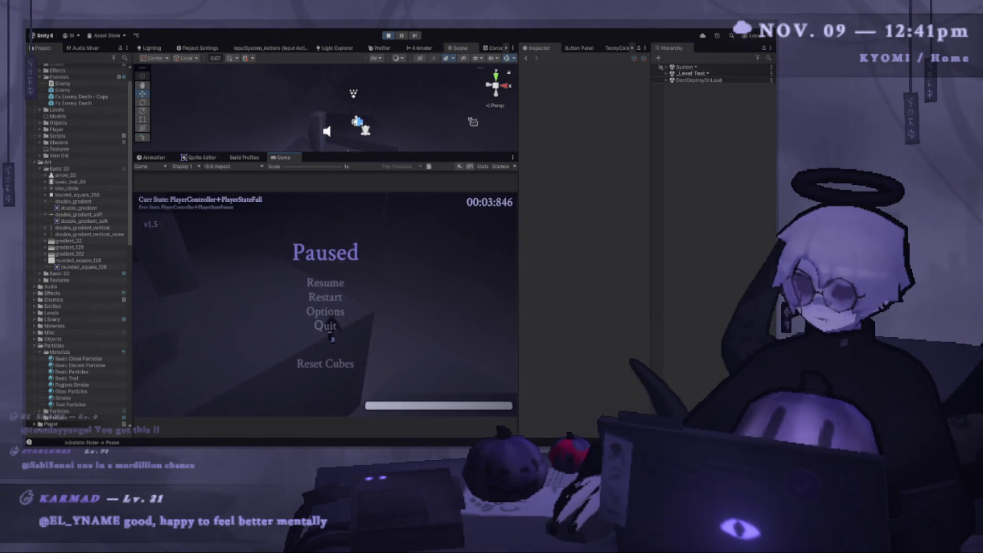
click(330, 331)
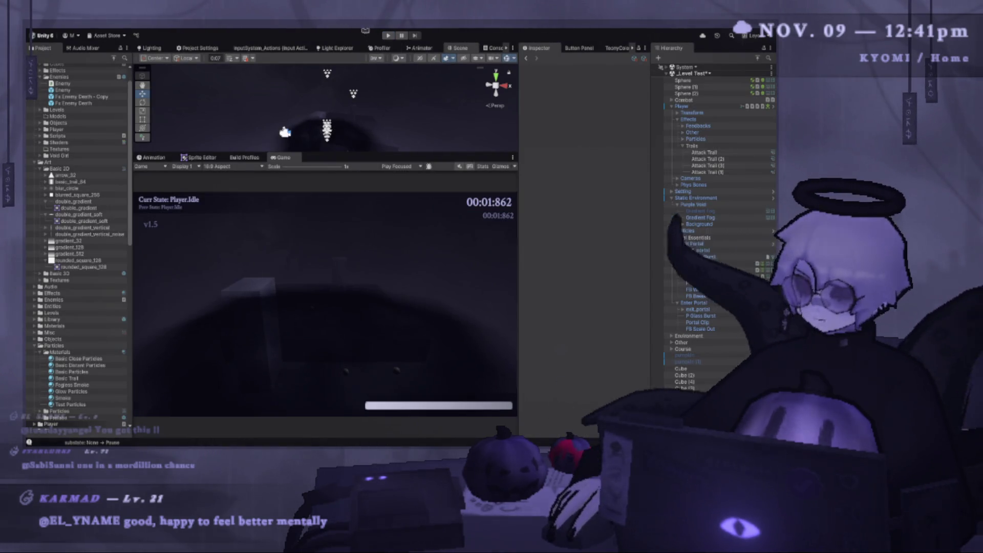
- Enlarge the Scene view over the Game view and orbit around the level
drag(328, 154, 327, 353)
drag(435, 195, 352, 217)
key(alt+Tab)
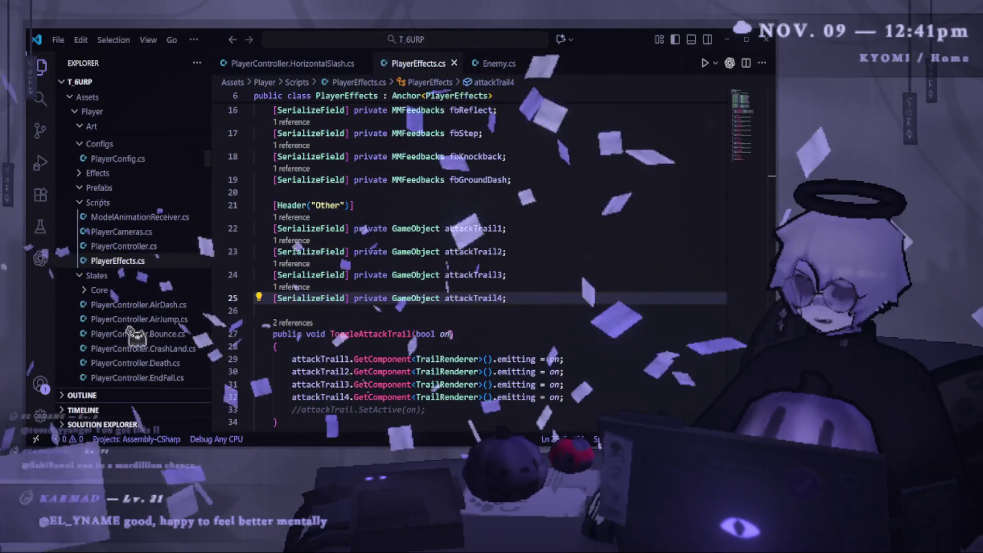
- Browse AirJump.cs, then open PlayerController.AirDash.cs at the AirDashFx call in Enter()
click(182, 319)
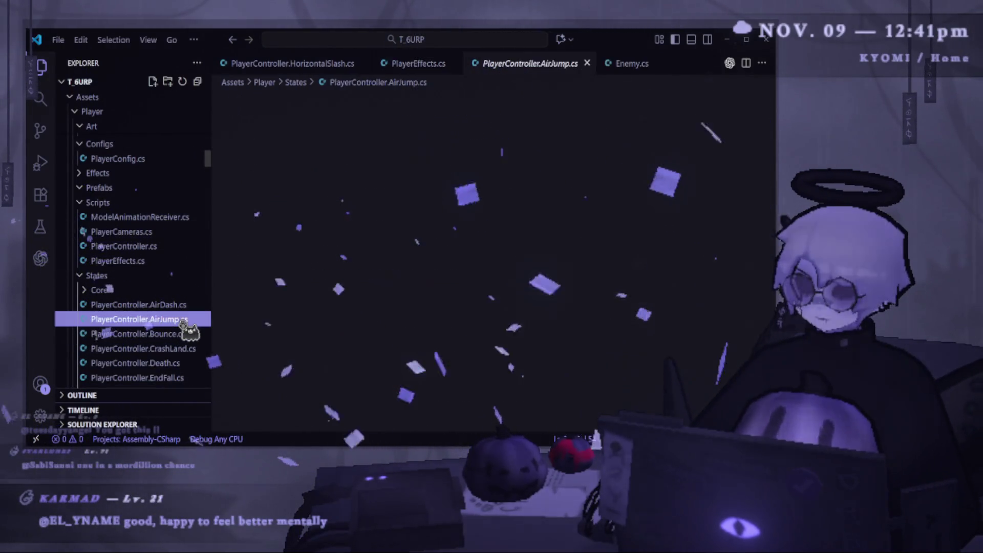
scroll(133, 338, down, 3)
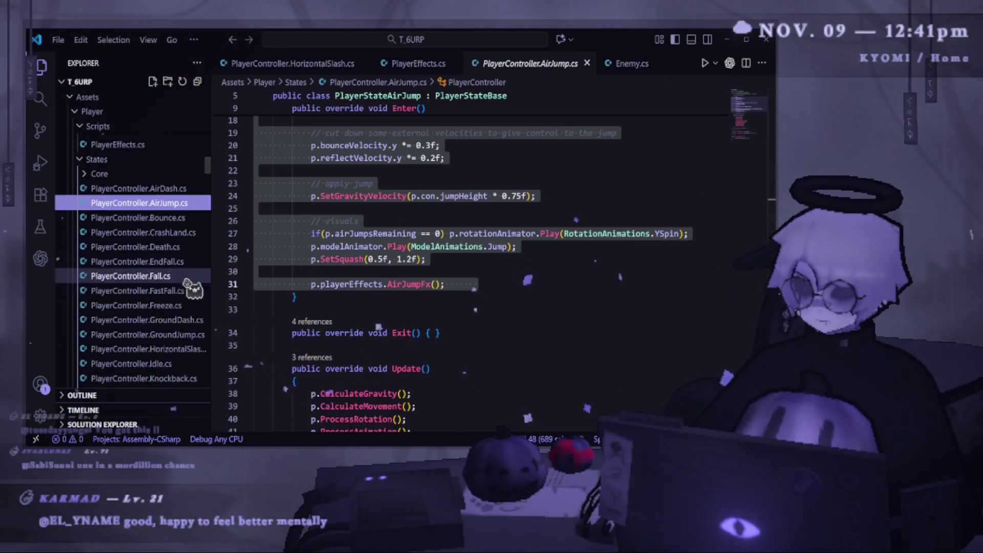
scroll(189, 307, down, 3)
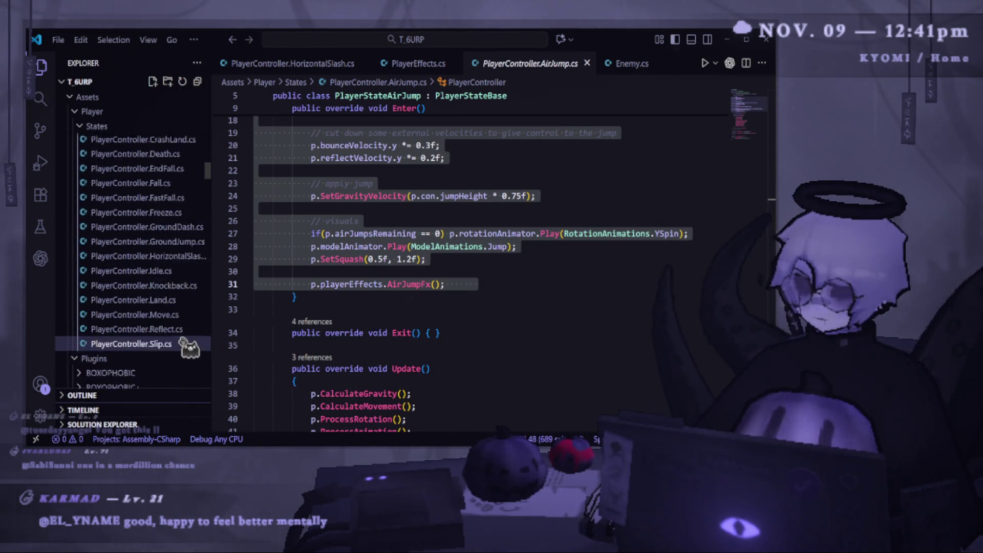
scroll(188, 347, up, 3)
click(194, 188)
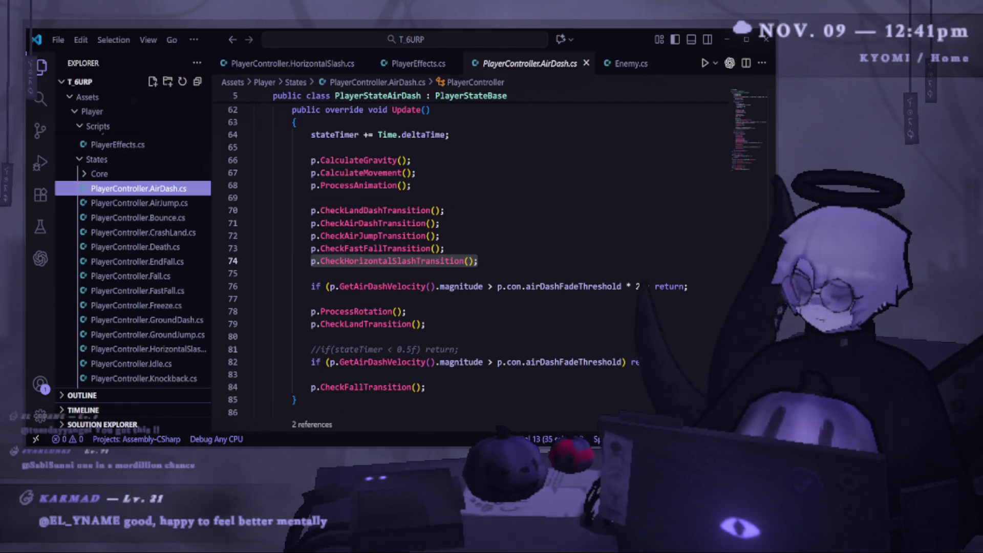
key(alt+Tab)
key(alt+Tab)
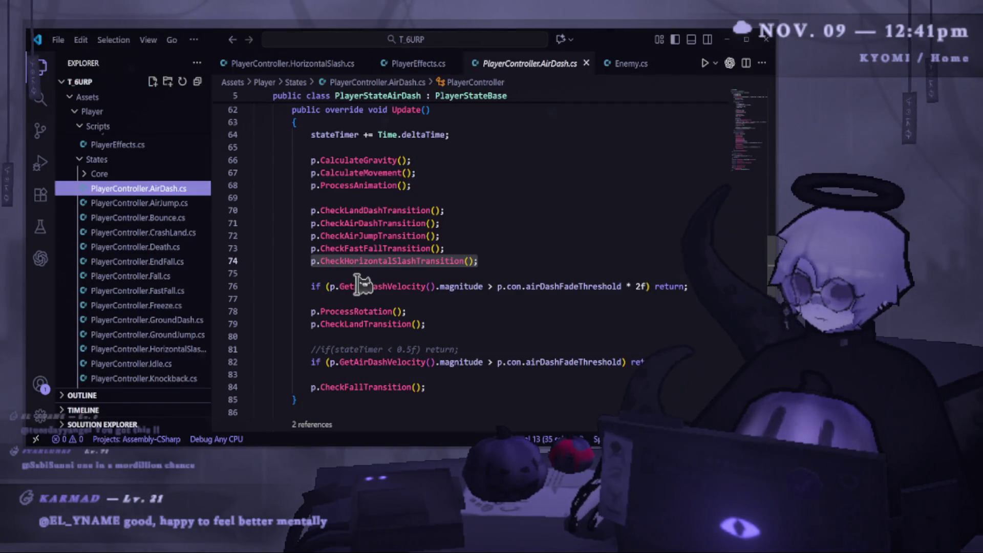
scroll(367, 283, down, 2)
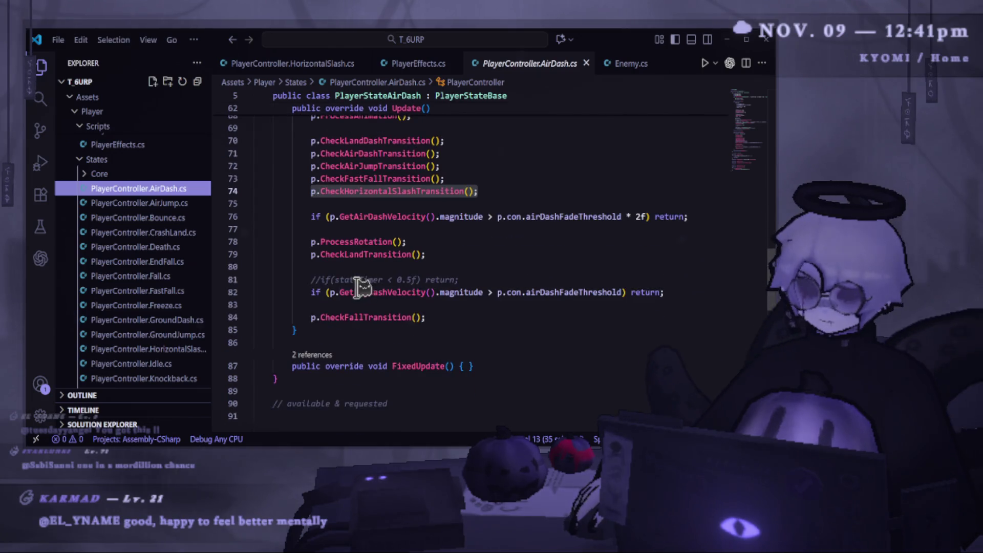
drag(211, 261, 180, 260)
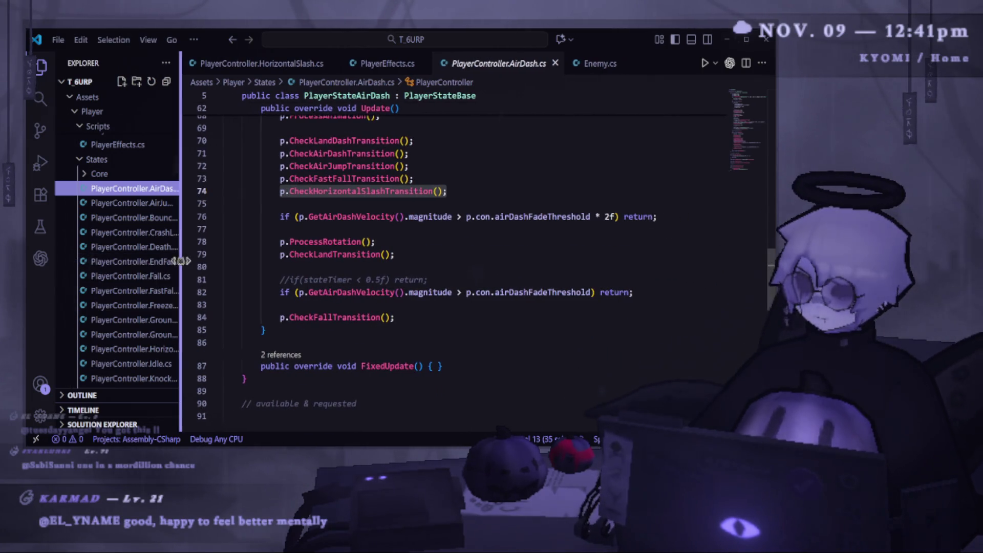
scroll(376, 292, down, 4)
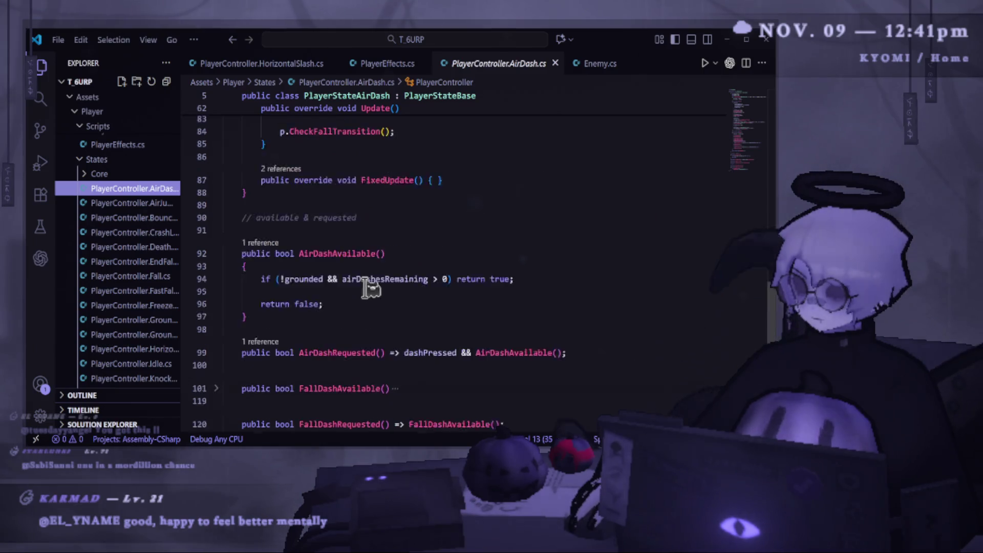
scroll(368, 287, up, 12)
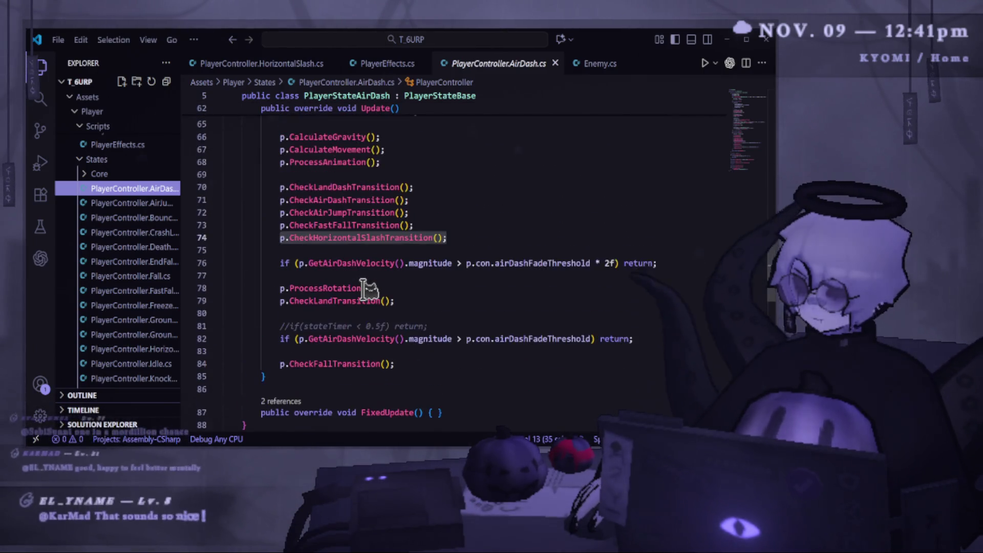
scroll(417, 338, up, 1)
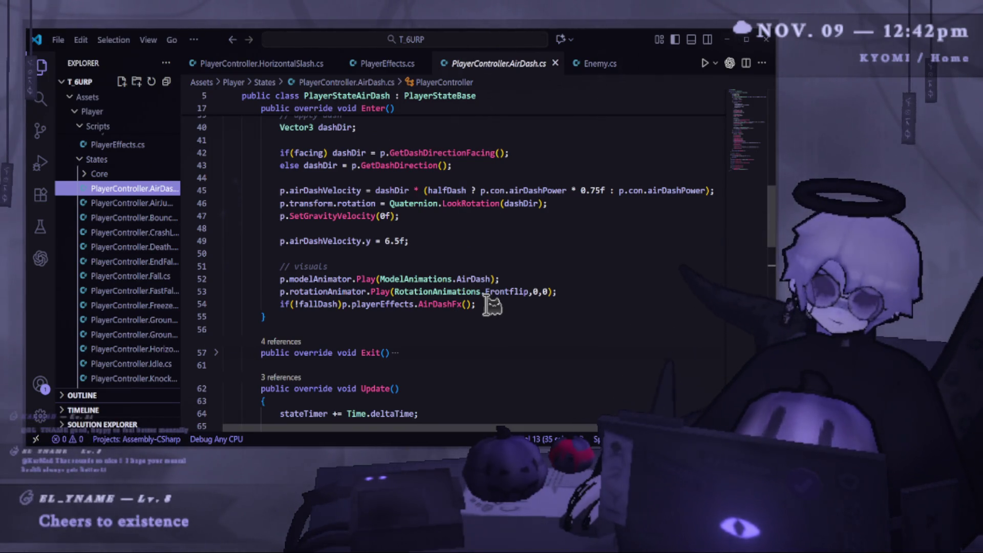
click(487, 305)
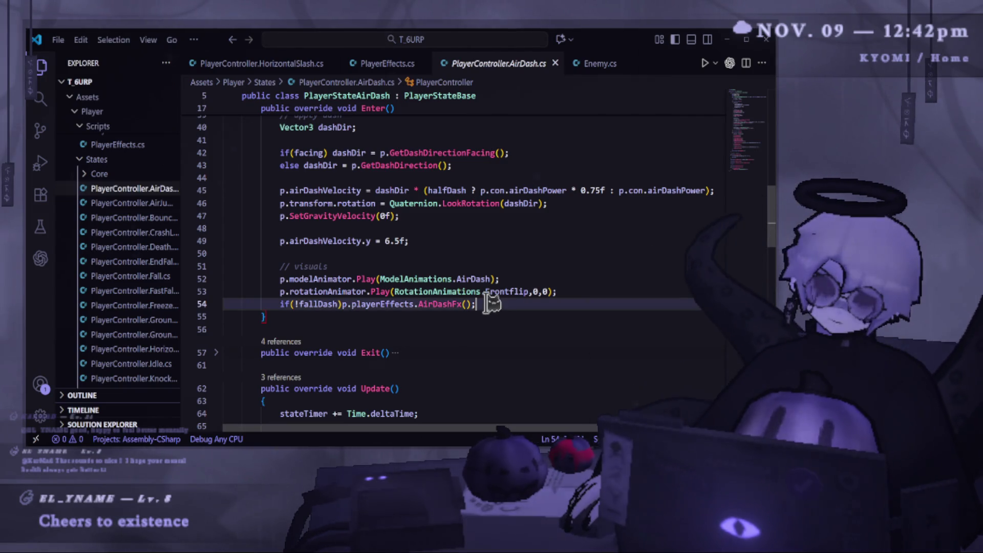
key(Return)
text(if(fall)
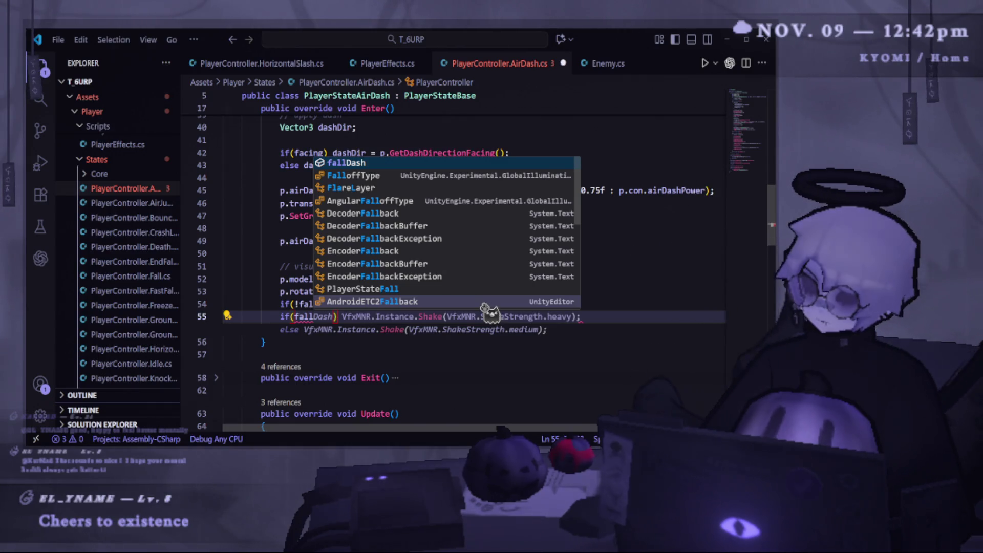
key(BackSpace)
key(BackSpace)
key(BackSpace)
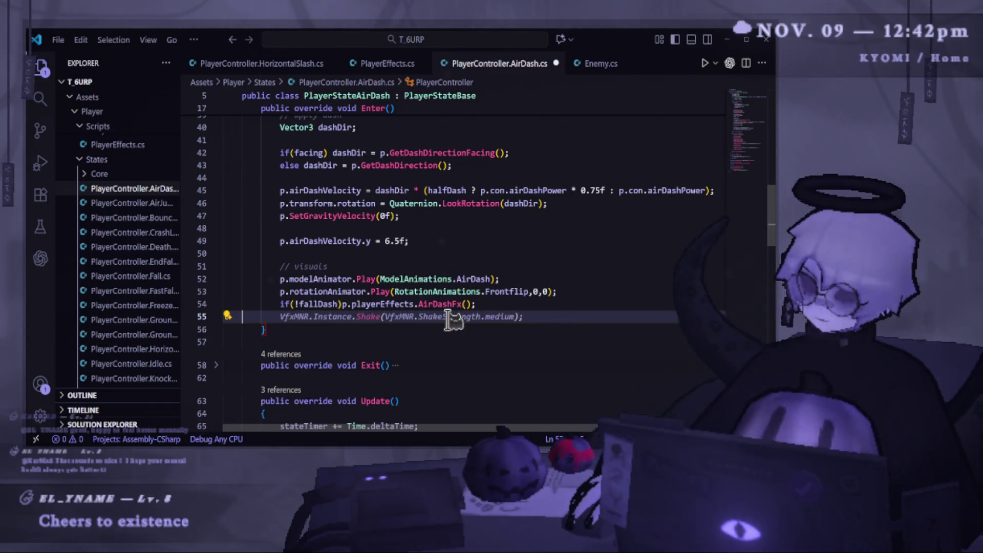
key(BackSpace)
key(Up)
key(Up)
key(Up)
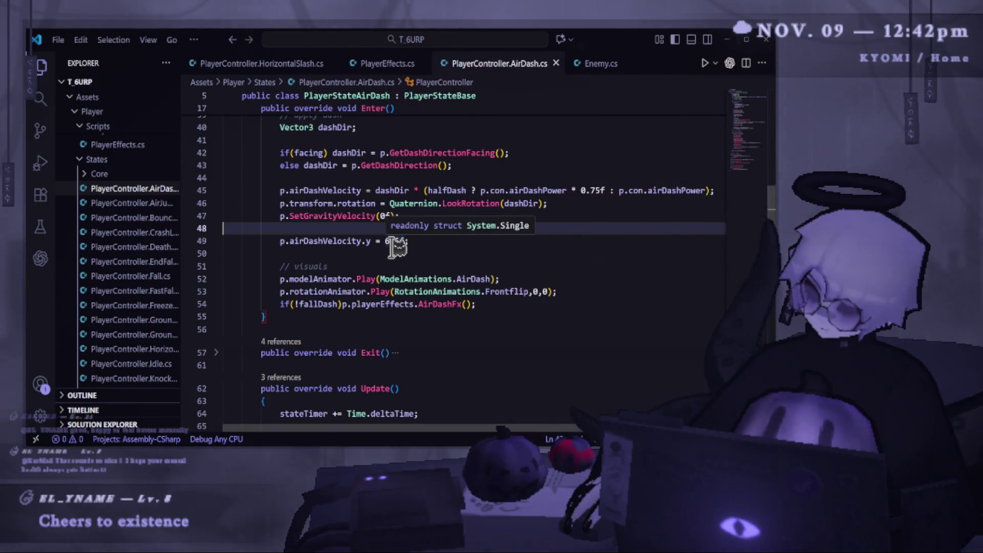
scroll(397, 247, up, 10)
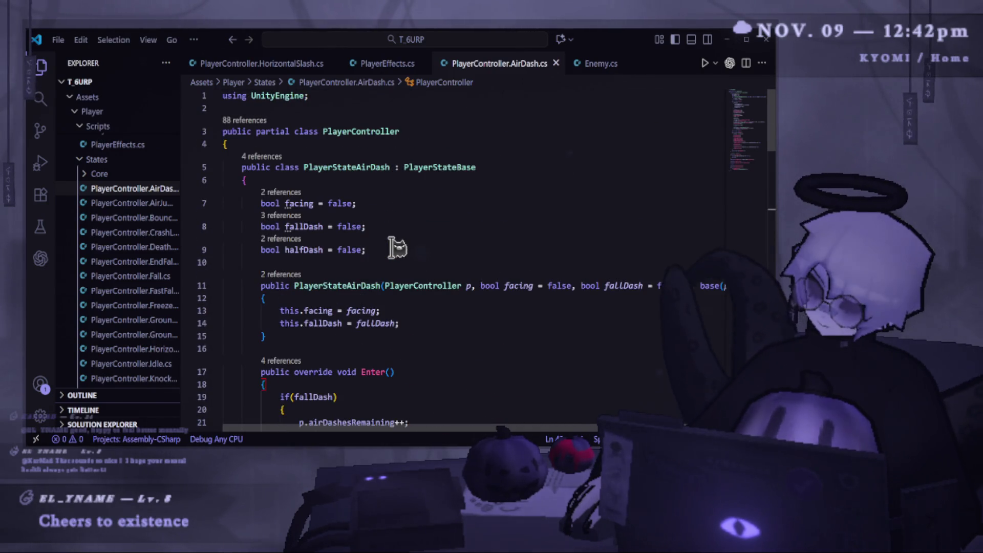
- Add a 'bool afterSlashDash = false;' field below halfDash and save
click(398, 248)
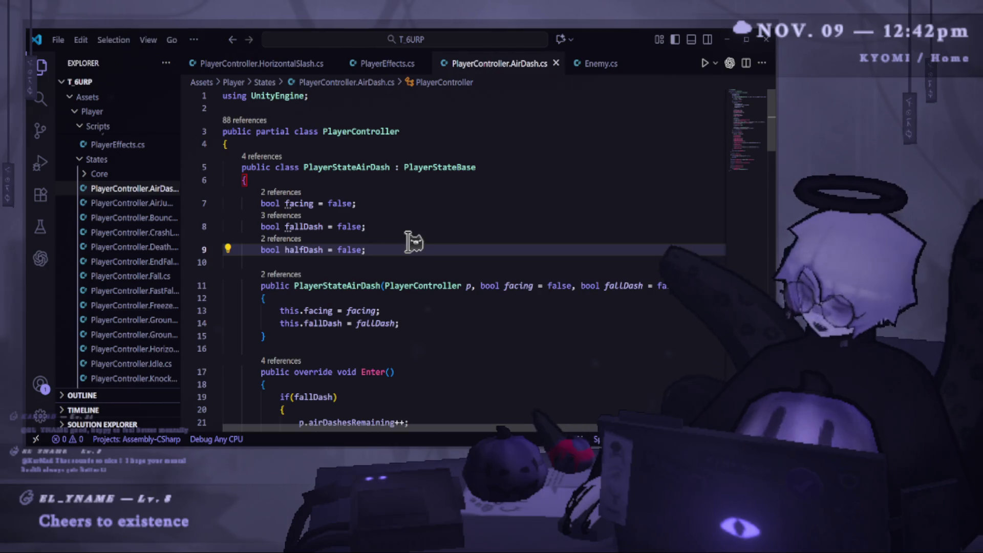
key(Return)
text(bool)
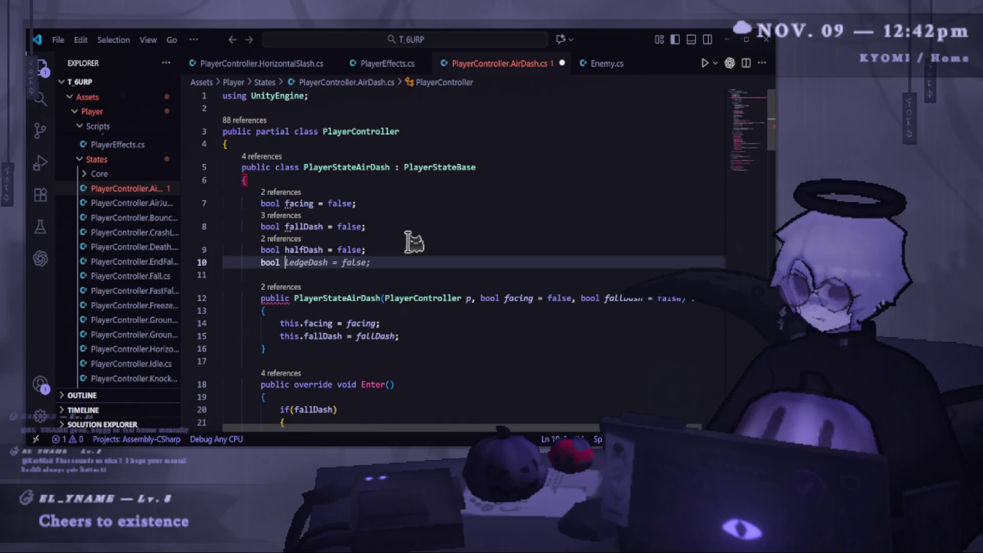
text( afterSlashDash)
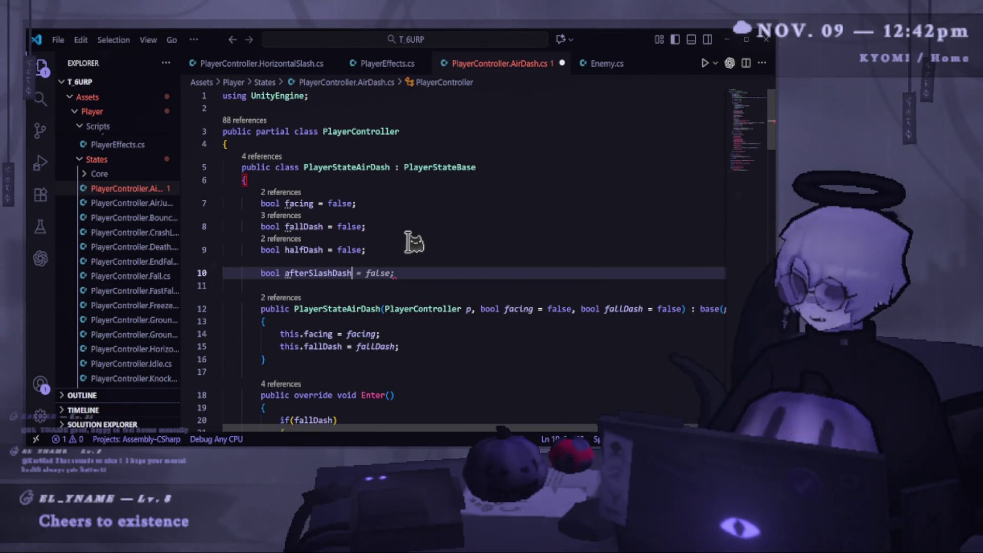
key(Tab)
key(ctrl+s)
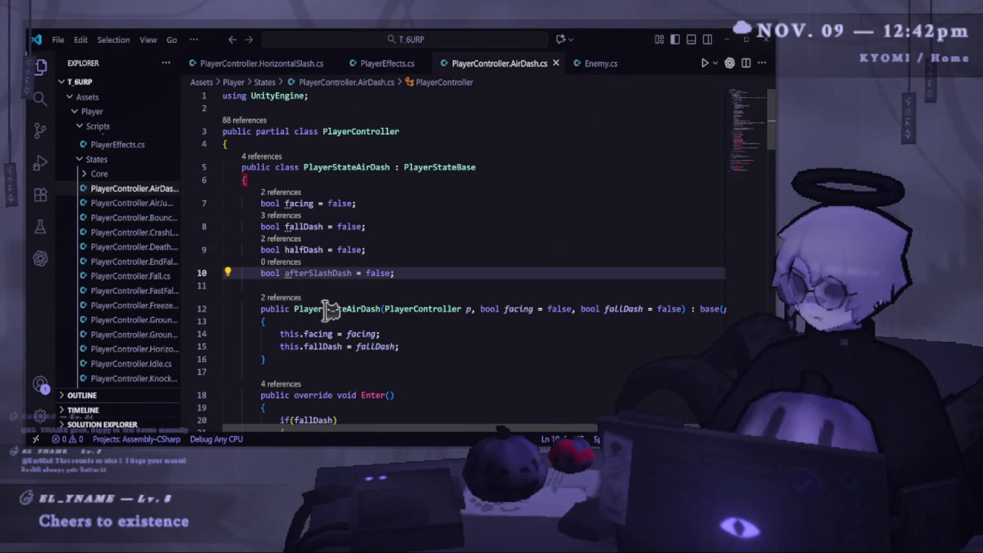
double_click(318, 273)
scroll(487, 423, right, 1)
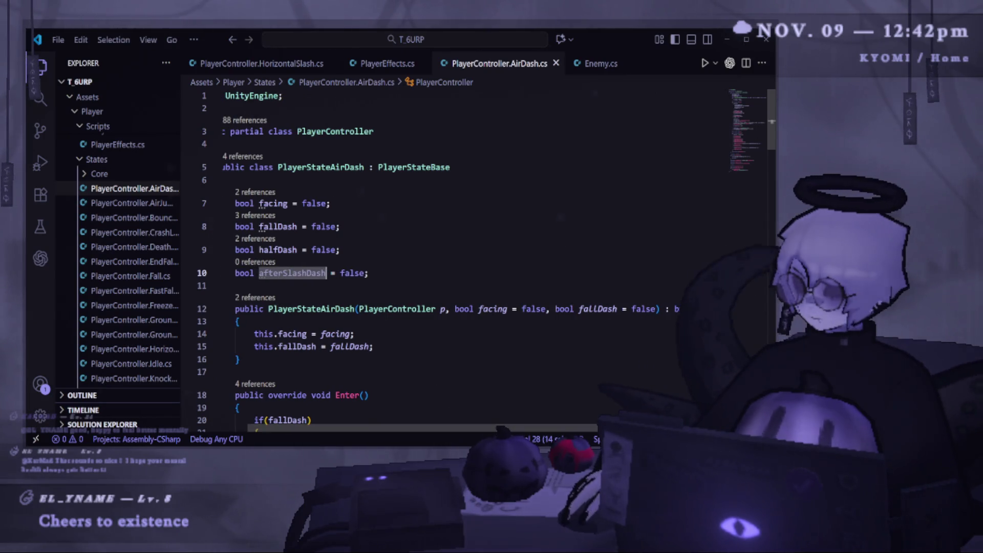
- Add a 'bool afterSlashDash = false' parameter to the constructor
click(658, 306)
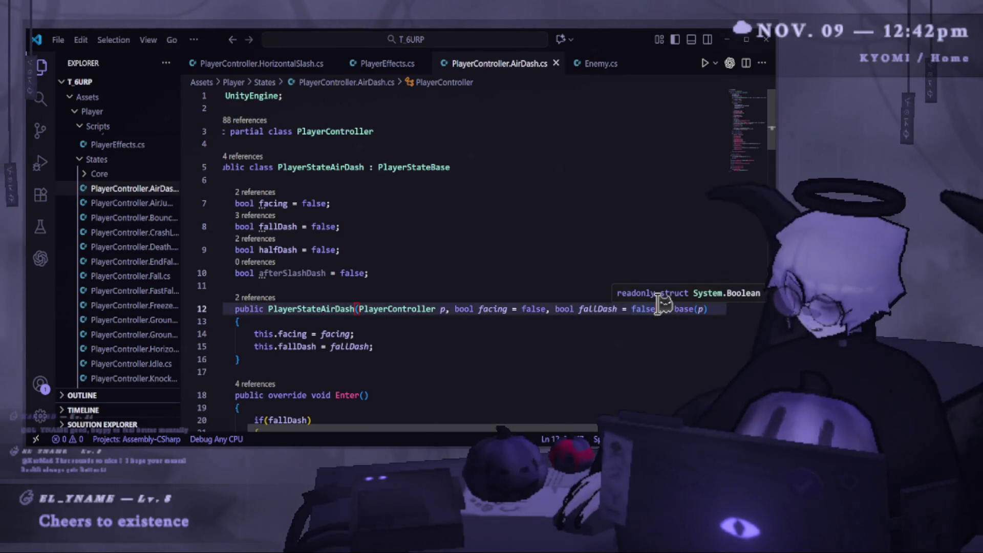
text(, afterSlashDash)
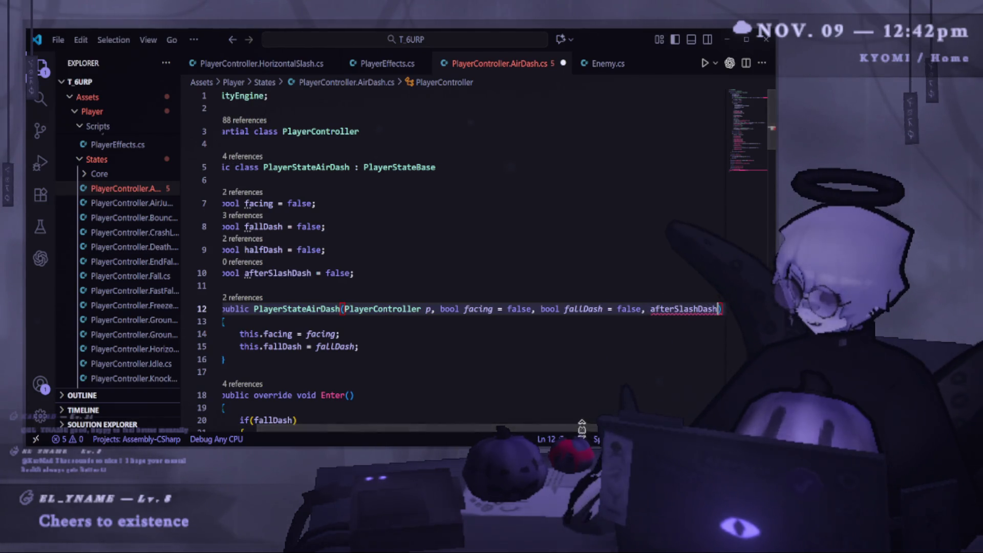
scroll(589, 414, right, 2)
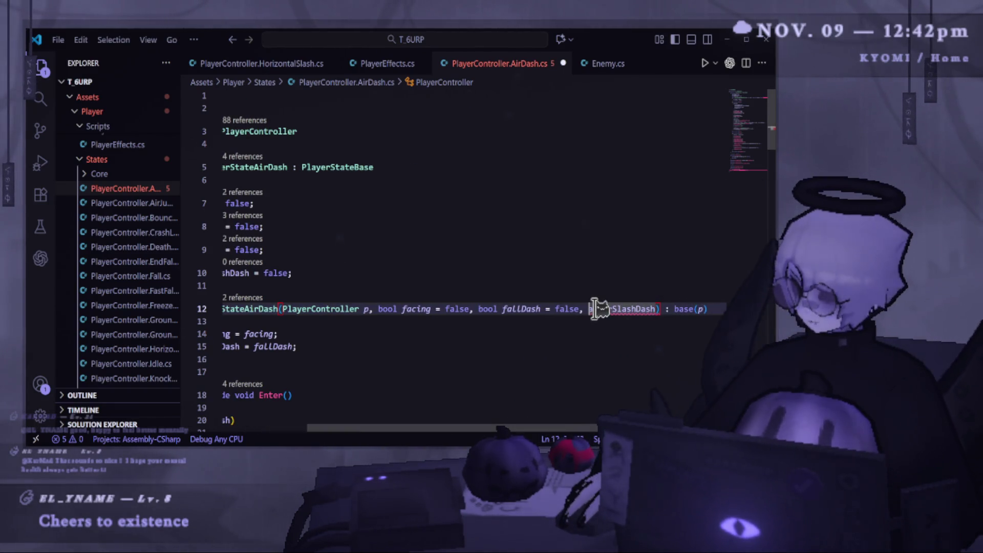
text(bool)
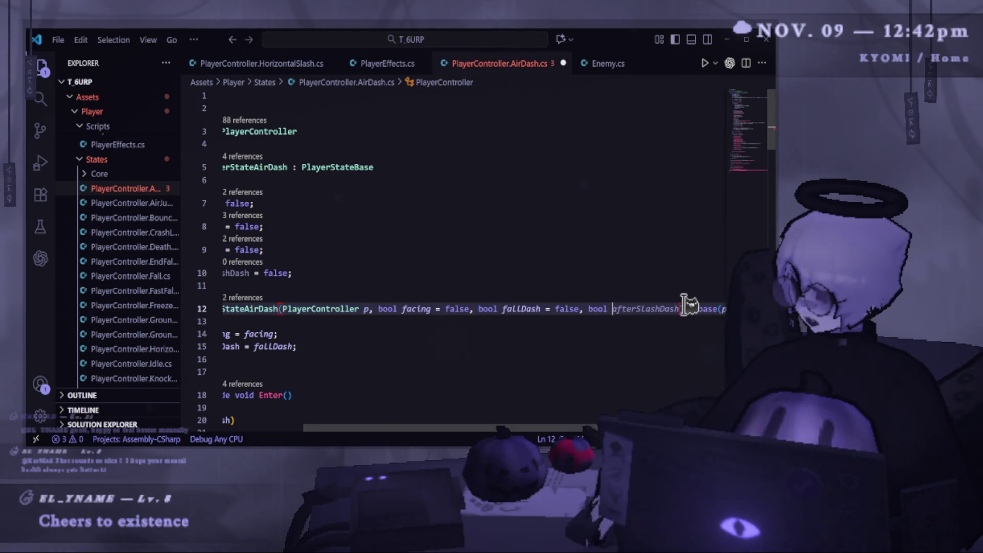
click(684, 307)
text(= false)
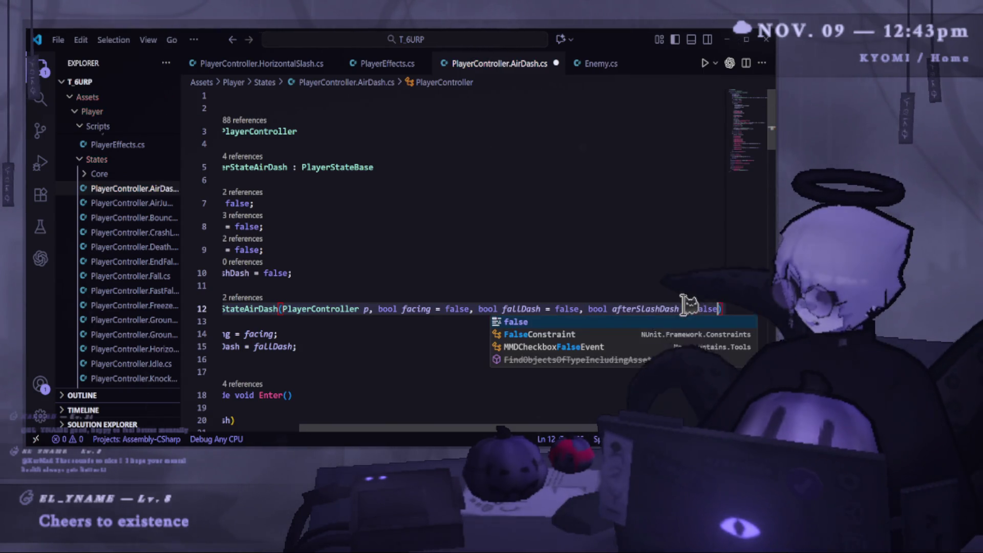
- Assign this.afterSlashDash from the new parameter in the constructor body
scroll(512, 328, left, 5)
click(414, 348)
key(Return)
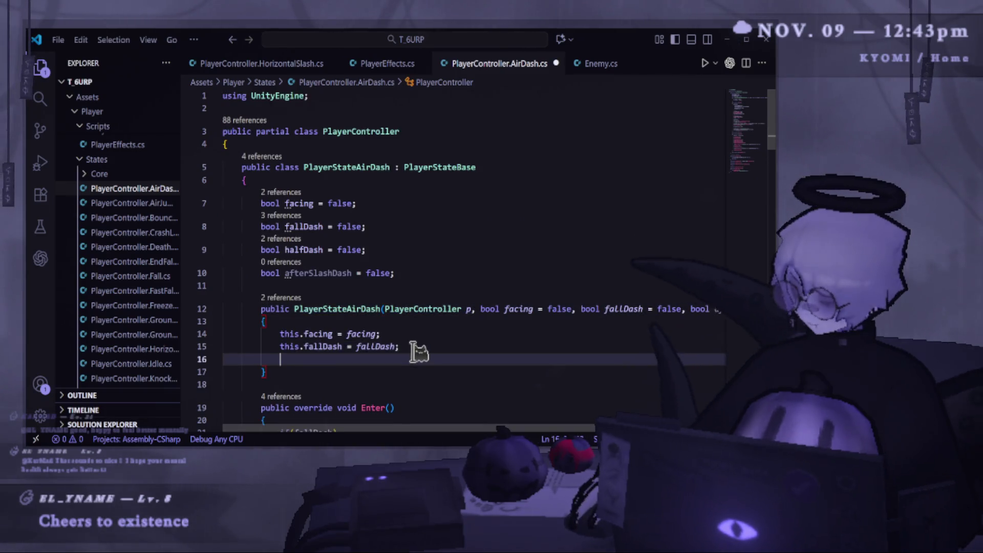
text(this.afterSlashDash = afterSlashDash;)
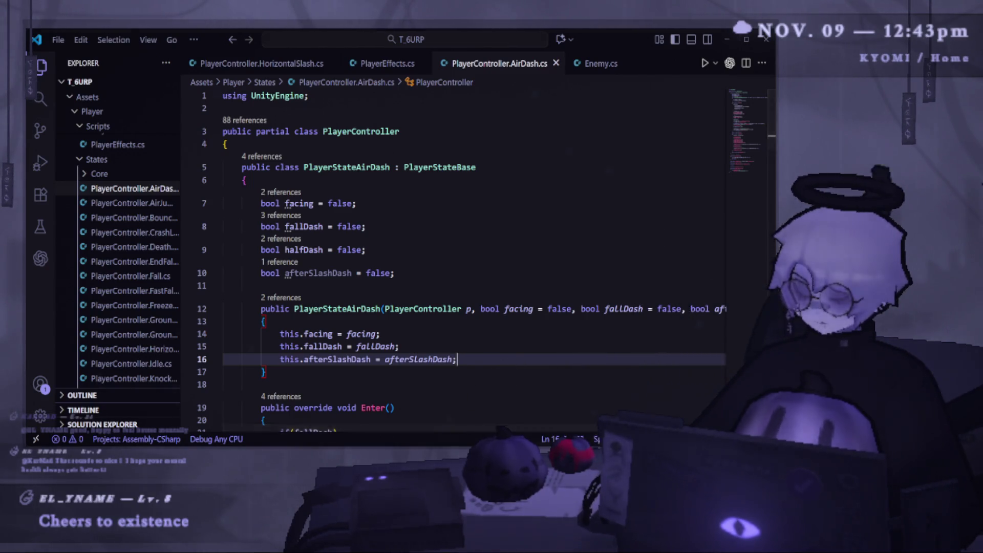
key(alt+Tab)
key(alt+Tab)
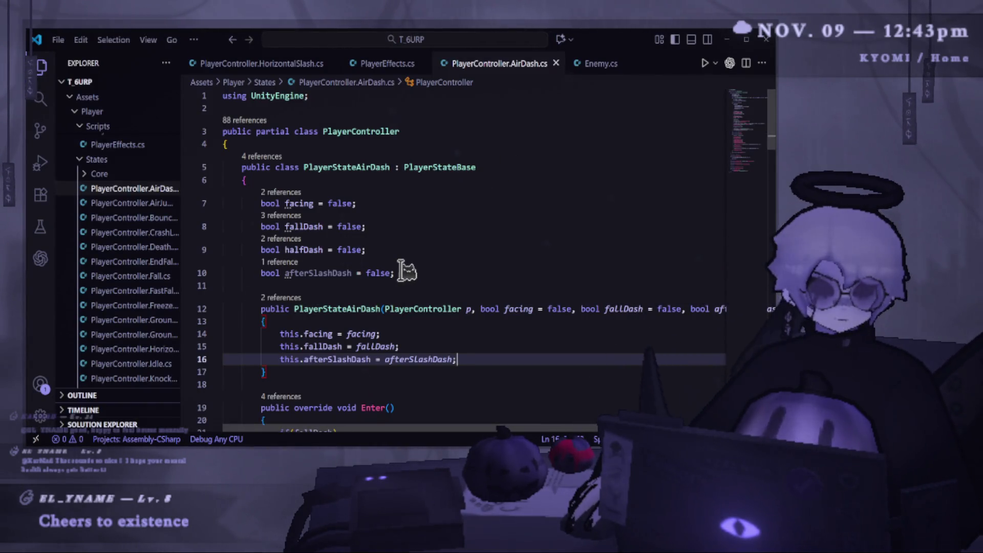
mouse_move(455, 359)
mouse_down()
mouse_move(286, 359)
mouse_move(385, 359)
mouse_up()
- Add '&& !afterSlashDash' to the AirDashFx condition and an if(afterSlashDash) branch with the copied call
scroll(343, 338, down, 15)
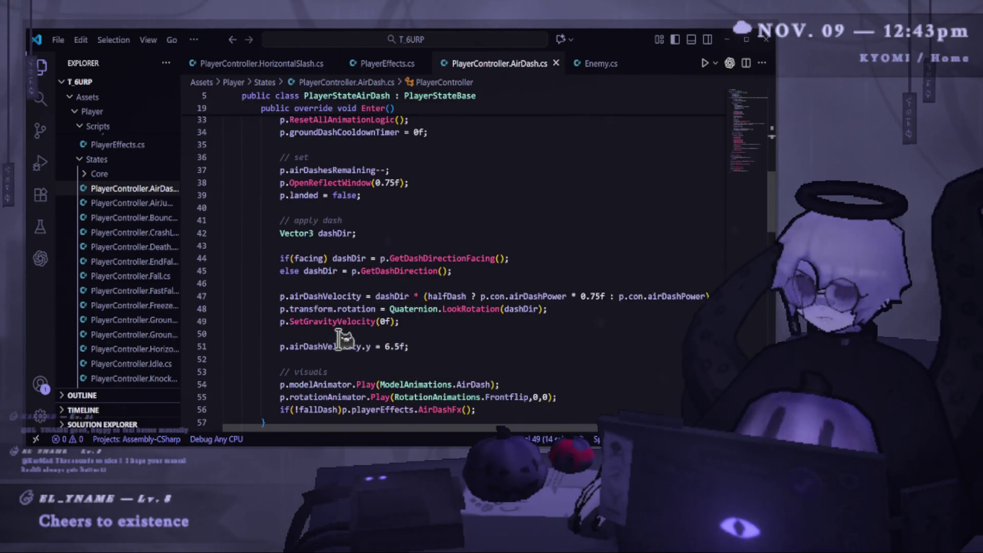
click(340, 270)
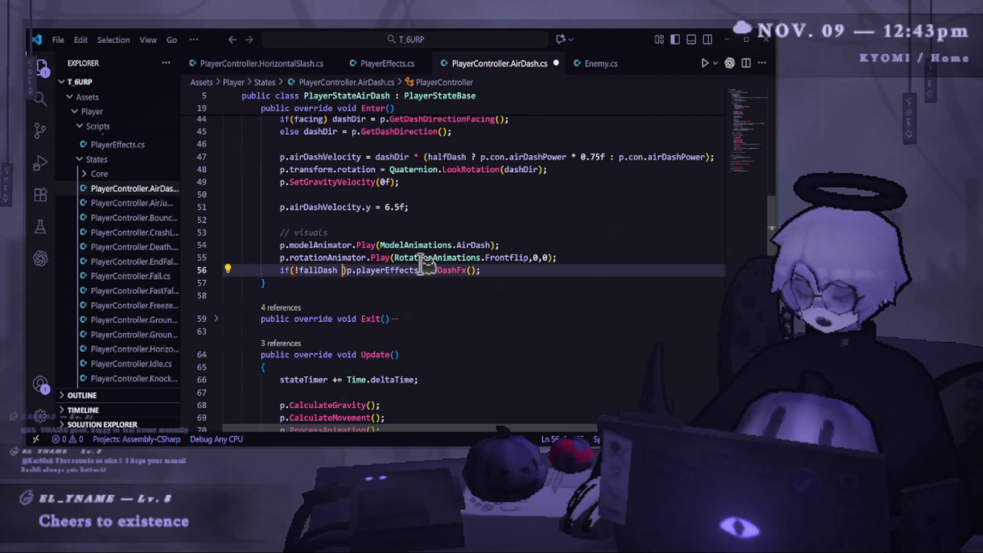
text(&& !afterSlashDash)
key(ctrl+s)
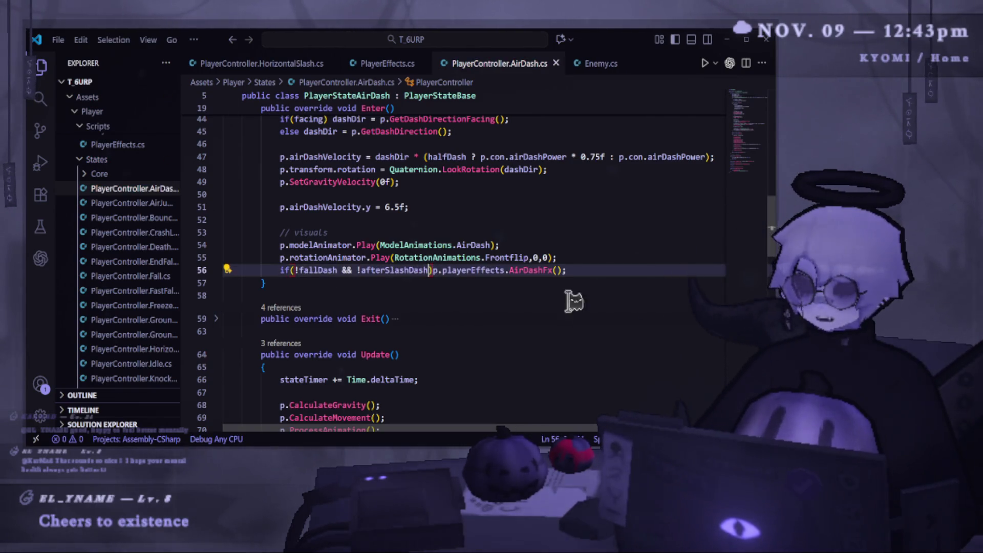
key(Return)
text(if)
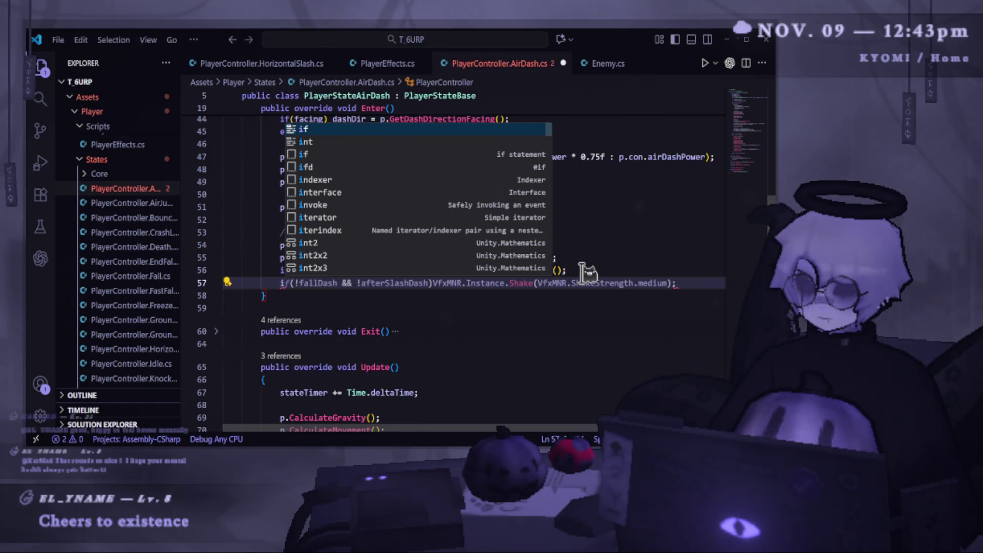
text((afterSlashDash))
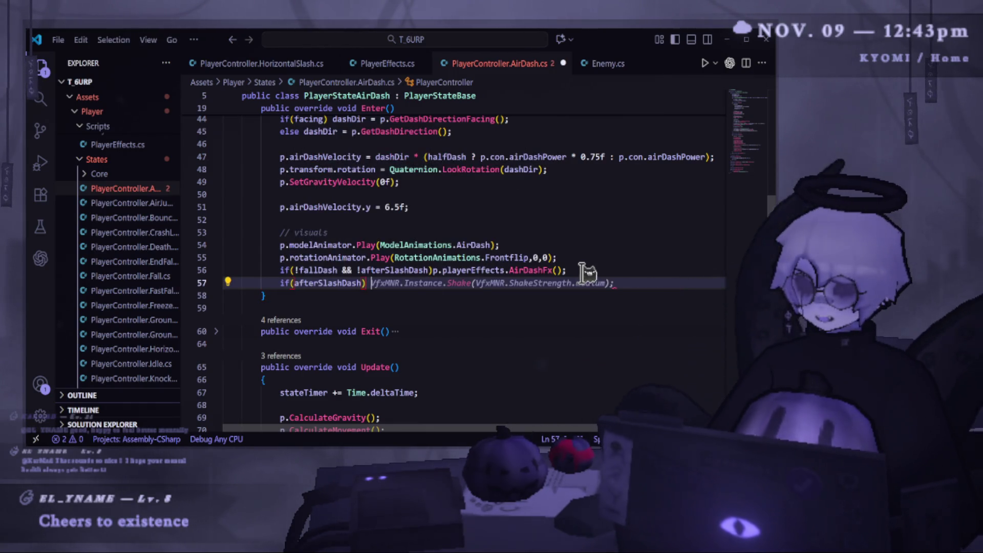
drag(586, 271, 440, 273)
key(ctrl+c)
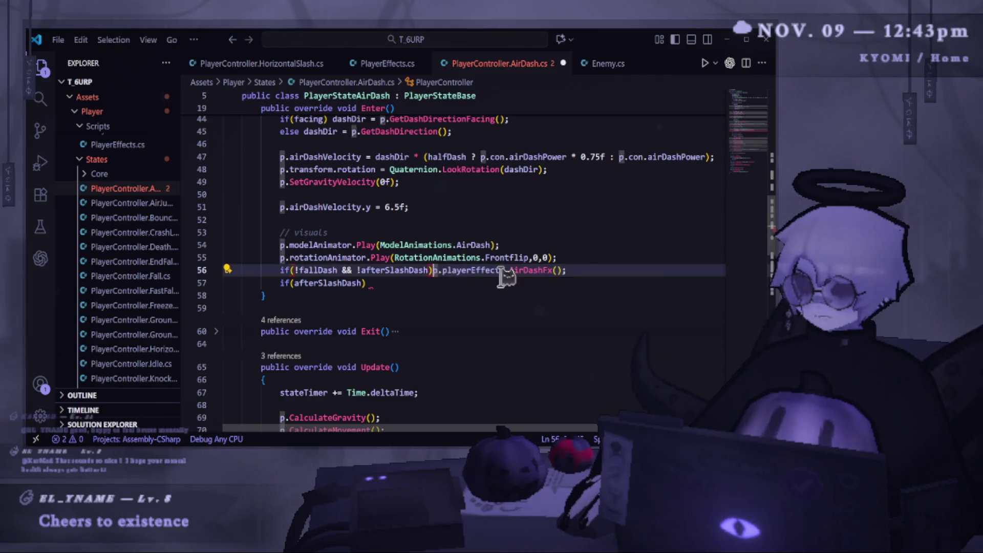
click(368, 282)
key(ctrl+v)
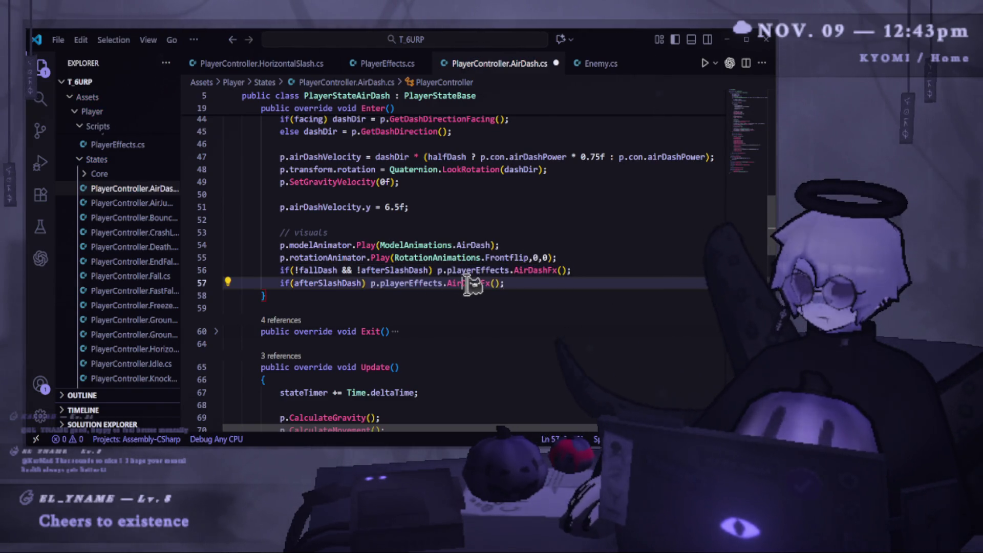
- Change the after-slash-dash effect call to AirJumpFx and save
double_click(470, 283)
key(BackSpace)
key(Escape)
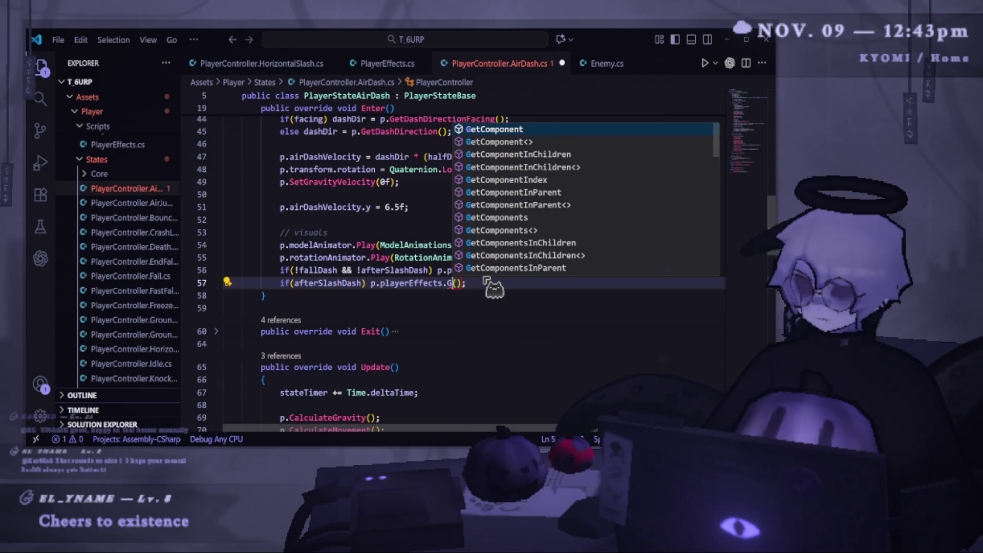
text(Ju)
key(Tab)
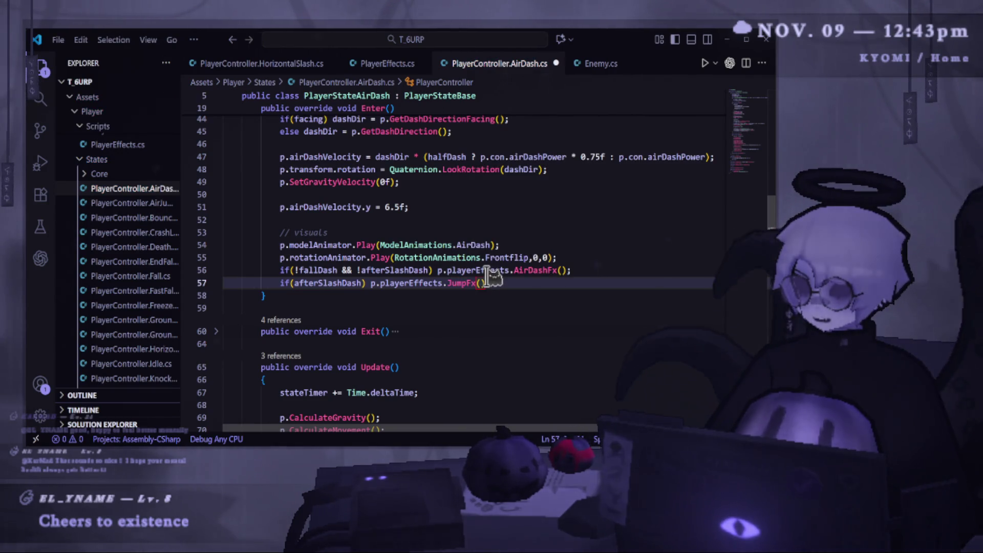
key(ctrl+s)
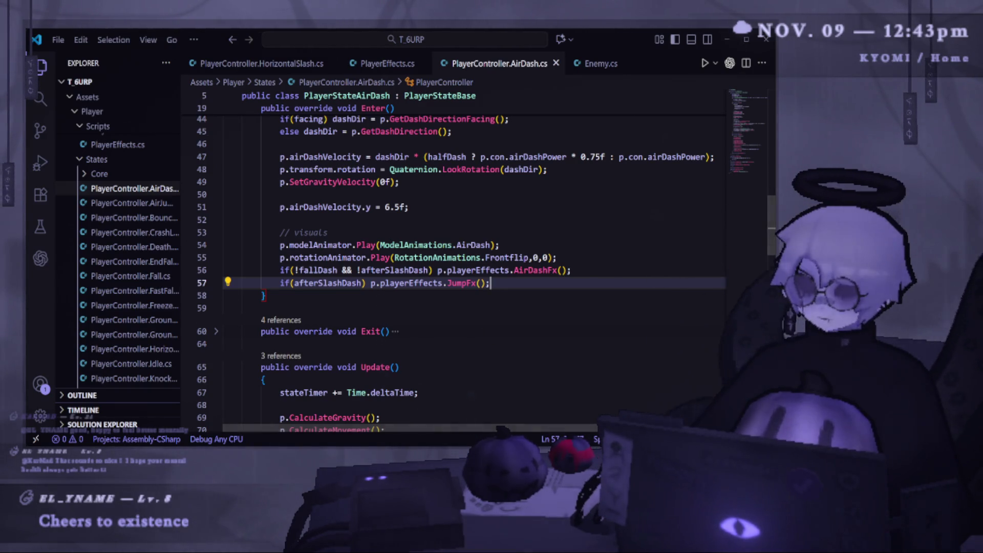
double_click(463, 283)
text(Air)
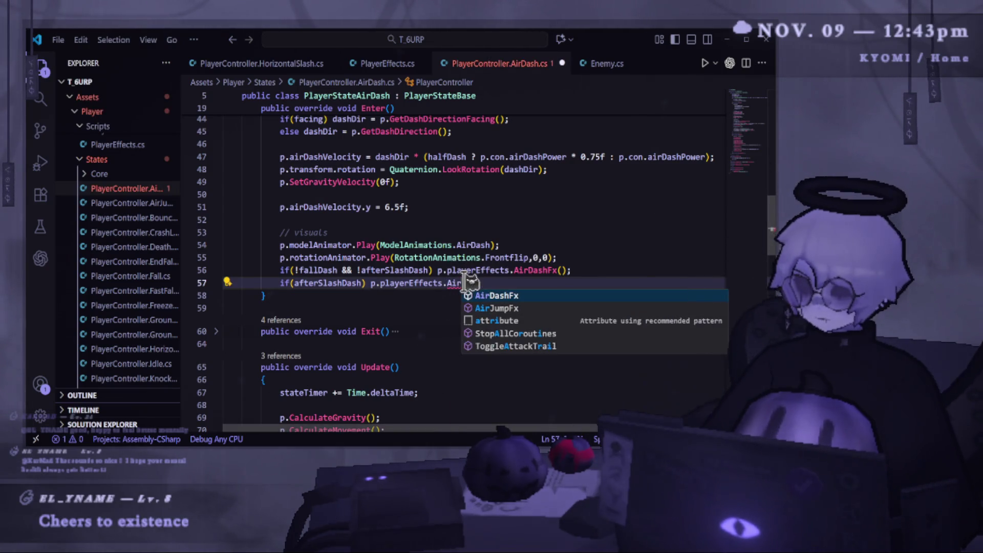
key(Tab)
key(ctrl+s)
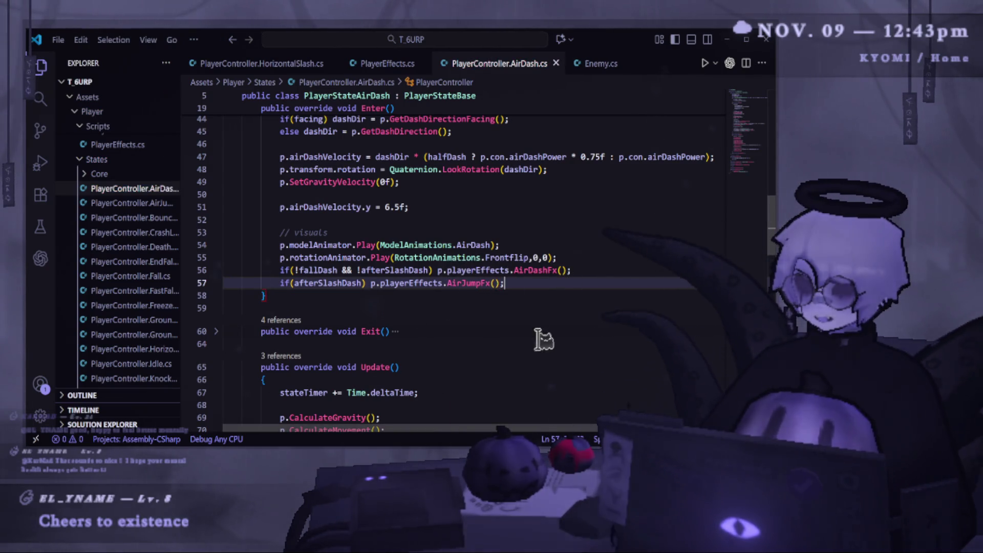
- Open PlayerController.HorizontalSlash.cs and scroll to its AfterSlash() method
click(258, 63)
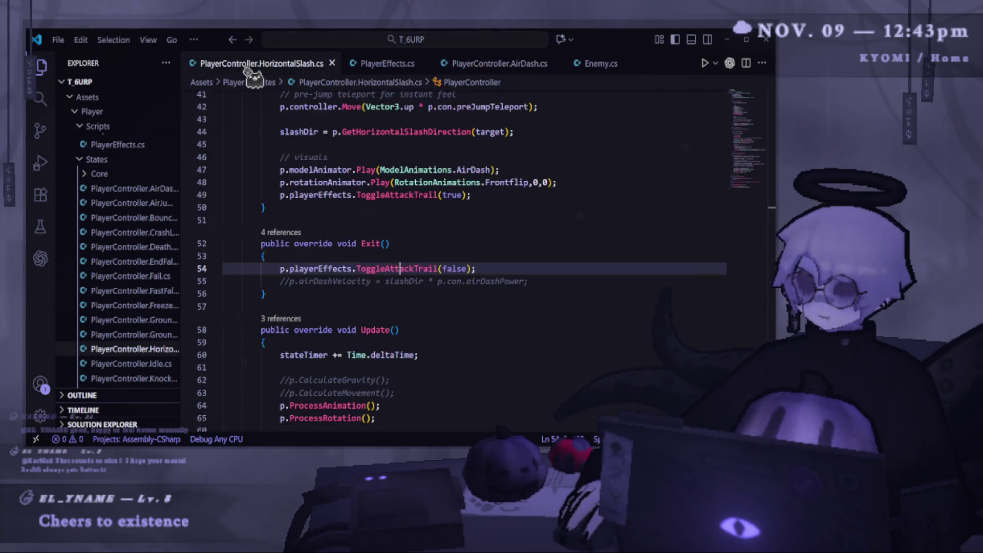
click(399, 268)
scroll(438, 231, down, 8)
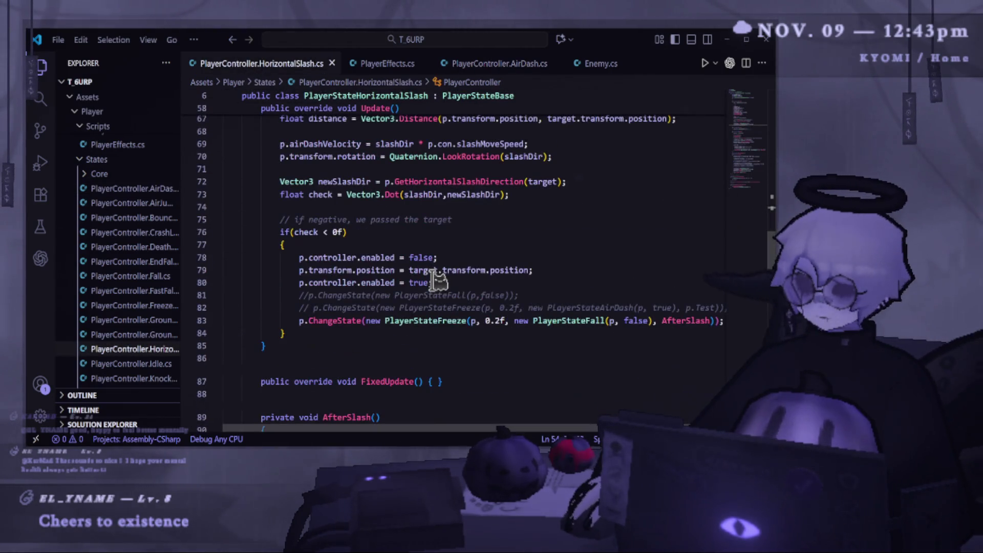
scroll(516, 432, right, 2)
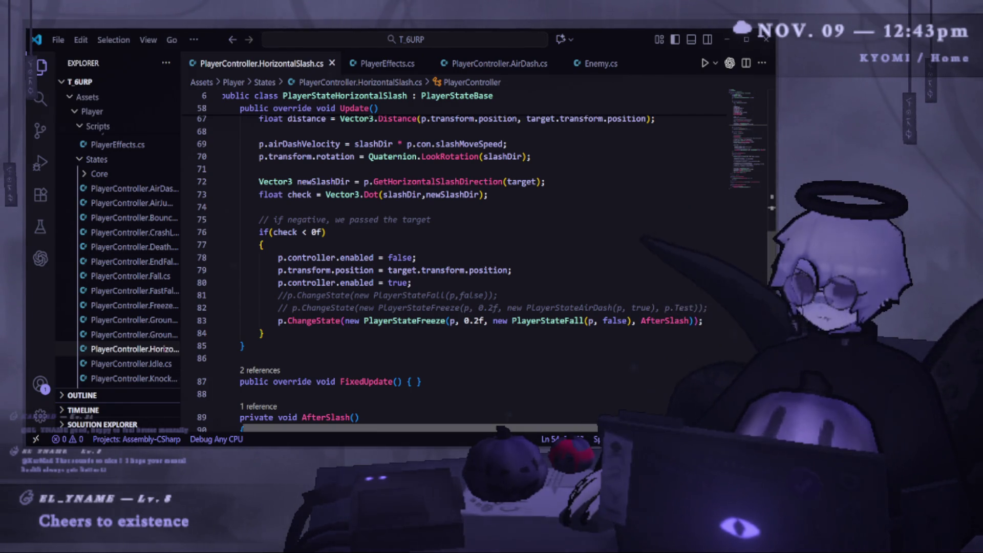
scroll(507, 405, left, 2)
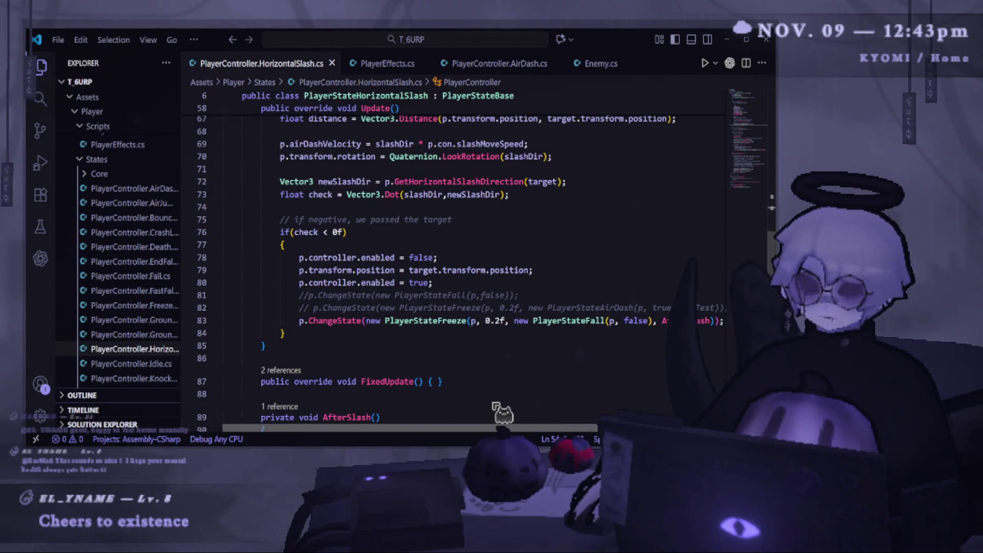
scroll(533, 413, right, 2)
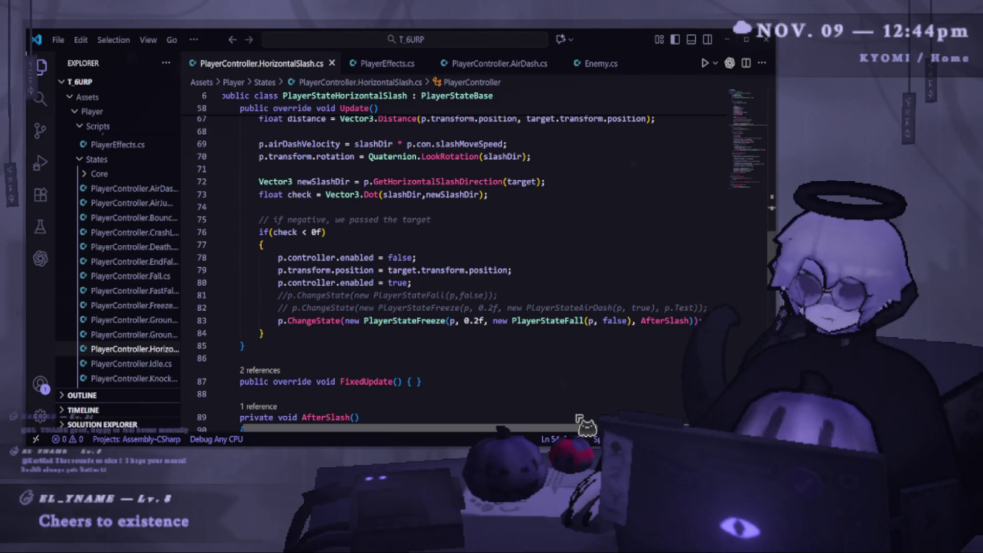
scroll(423, 309, down, 9)
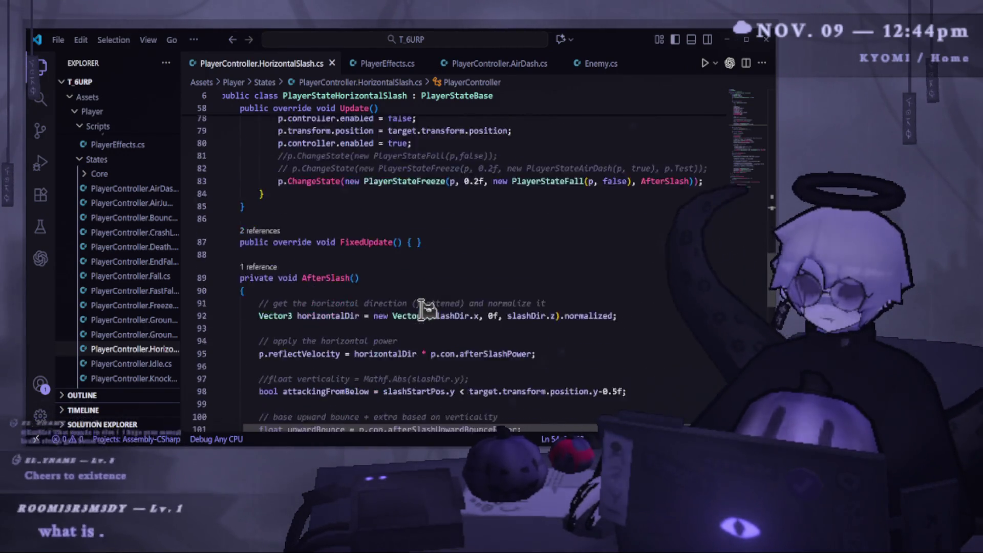
scroll(423, 309, down, 1)
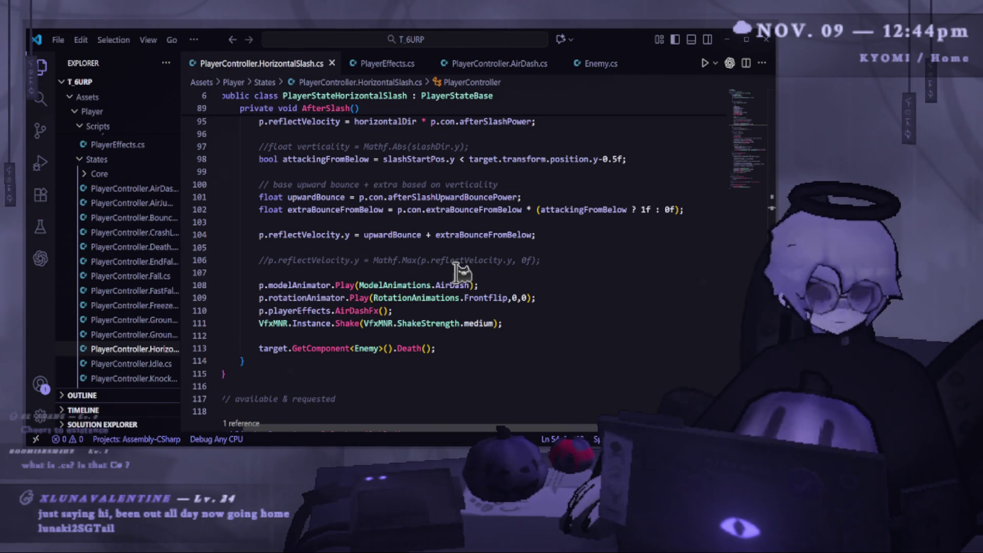
- Glance at Unity, then scroll through HorizontalSlash's AfterSlash() in Visual Studio Code
key(alt+Tab)
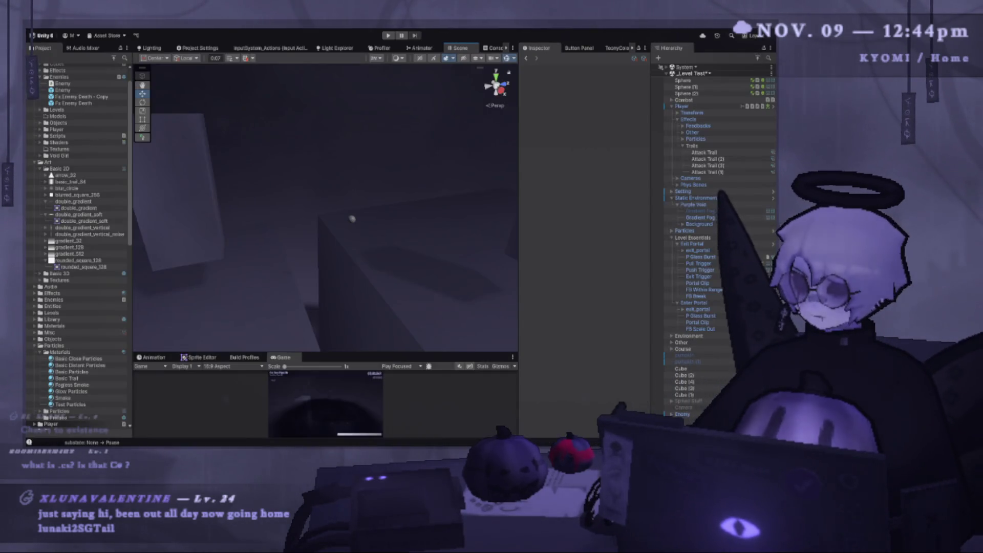
key(alt+Tab)
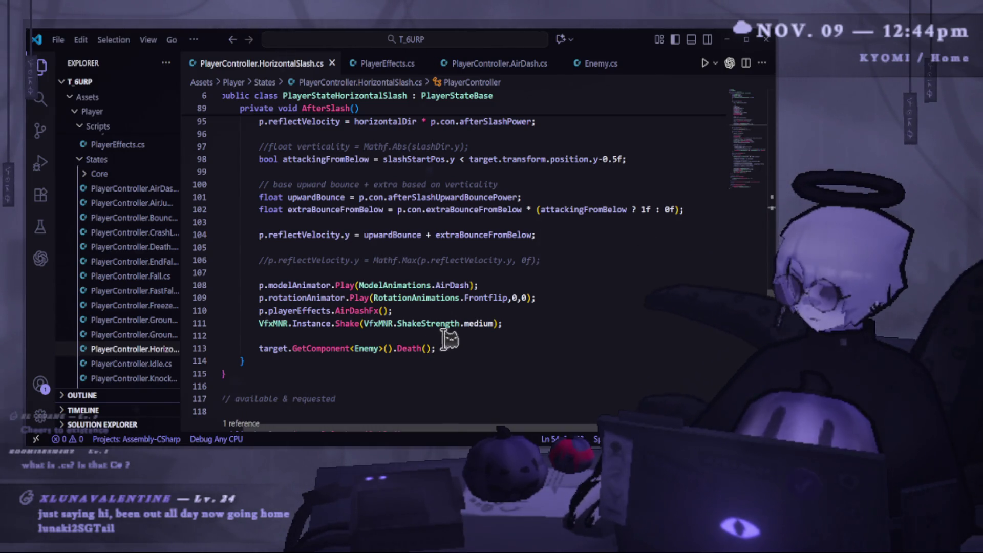
scroll(481, 312, up, 3)
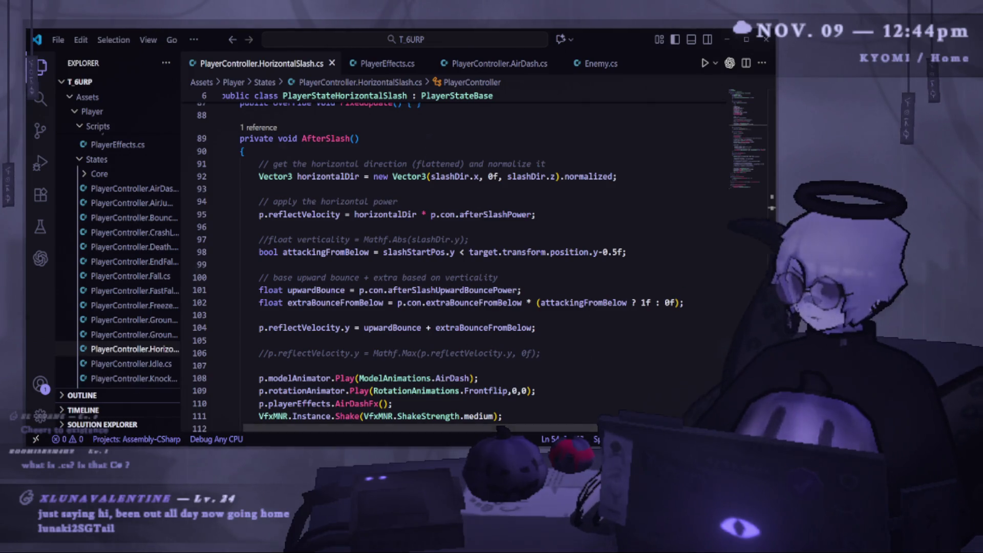
scroll(430, 359, down, 4)
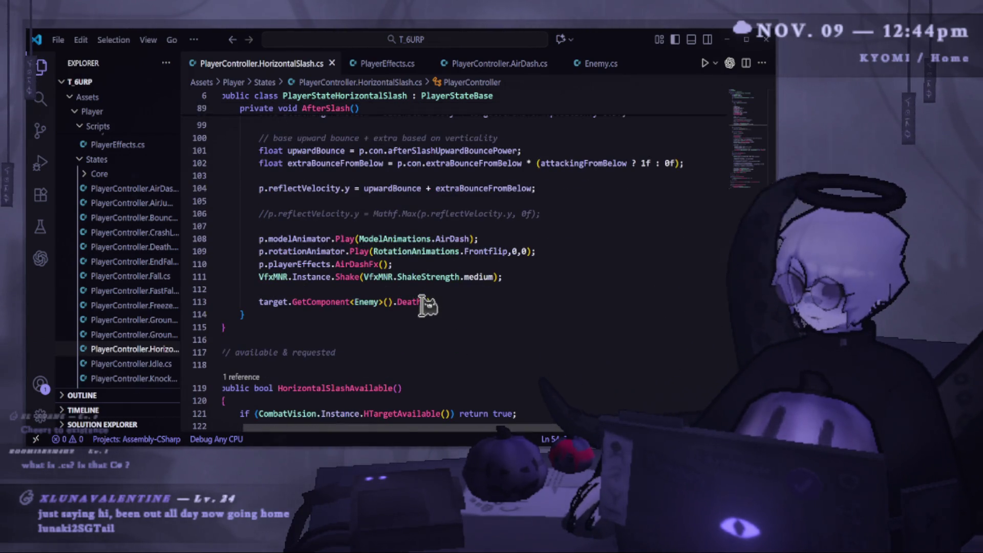
scroll(421, 304, down, 5)
scroll(478, 274, up, 8)
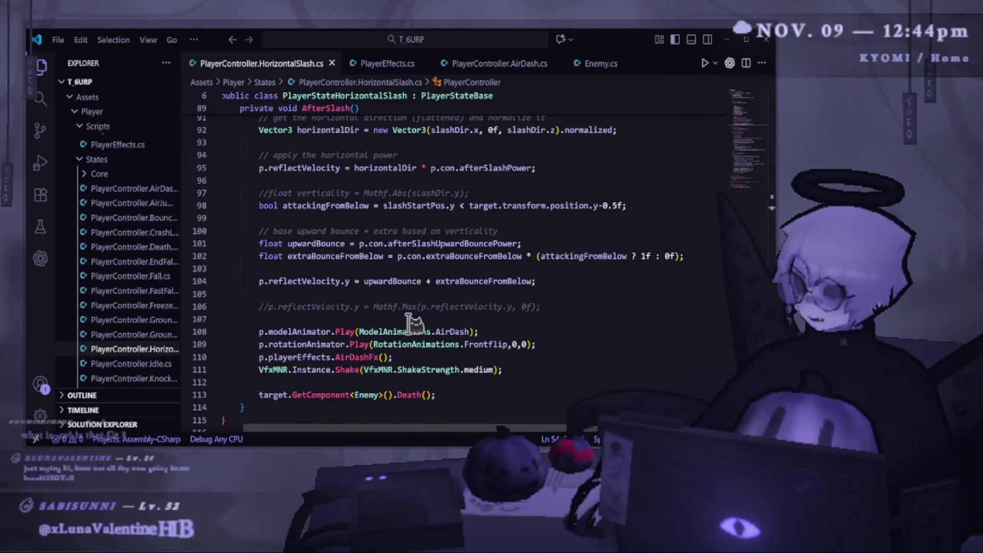
scroll(404, 327, up, 3)
scroll(566, 327, down, 4)
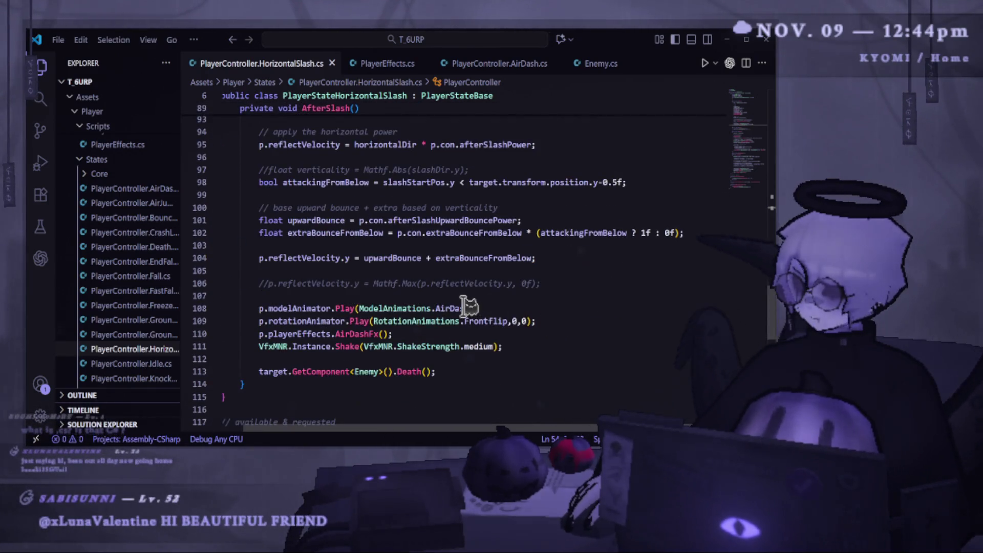
- Inspect AfterSlash's effect and shake calls, then bring up PlayerController.AirDash.cs
mouse_move(397, 308)
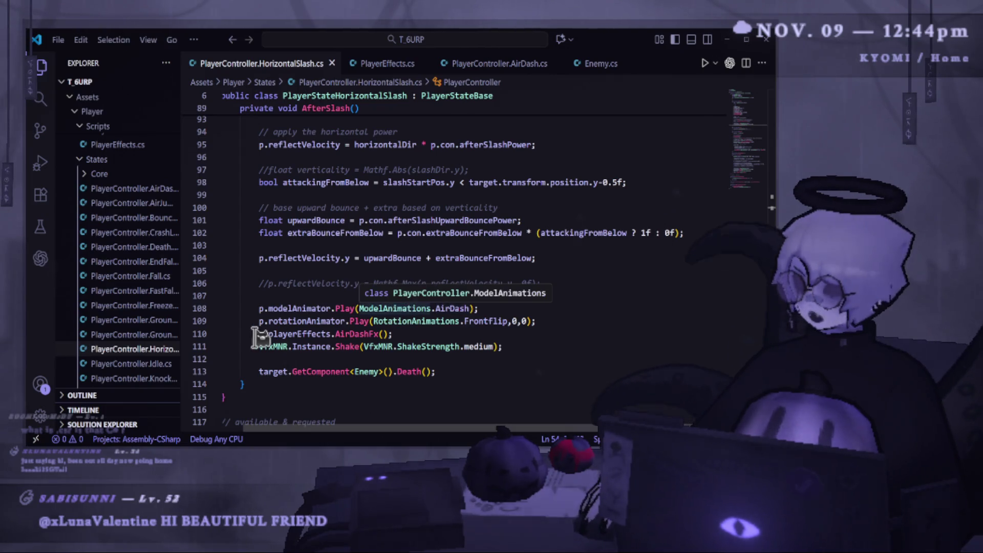
drag(257, 334, 415, 345)
click(417, 332)
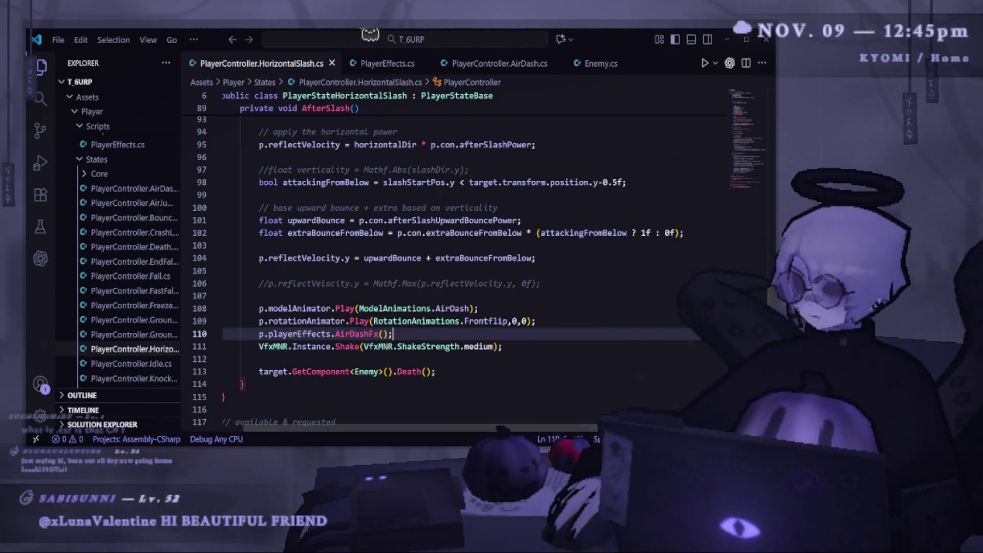
click(501, 69)
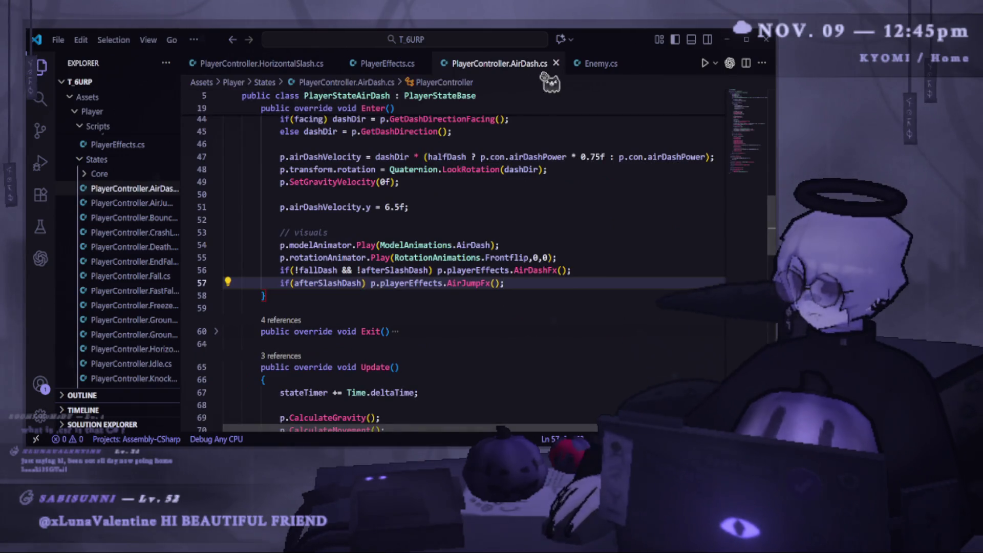
- Undo the afterSlashDash field, constructor parameter and Enter() edits in PlayerController.AirDash.cs
scroll(461, 256, up, 2)
key(ctrl+BackSpace)
text(Ju)
key(ctrl+z)
key(ctrl+z)
key(ctrl+z)
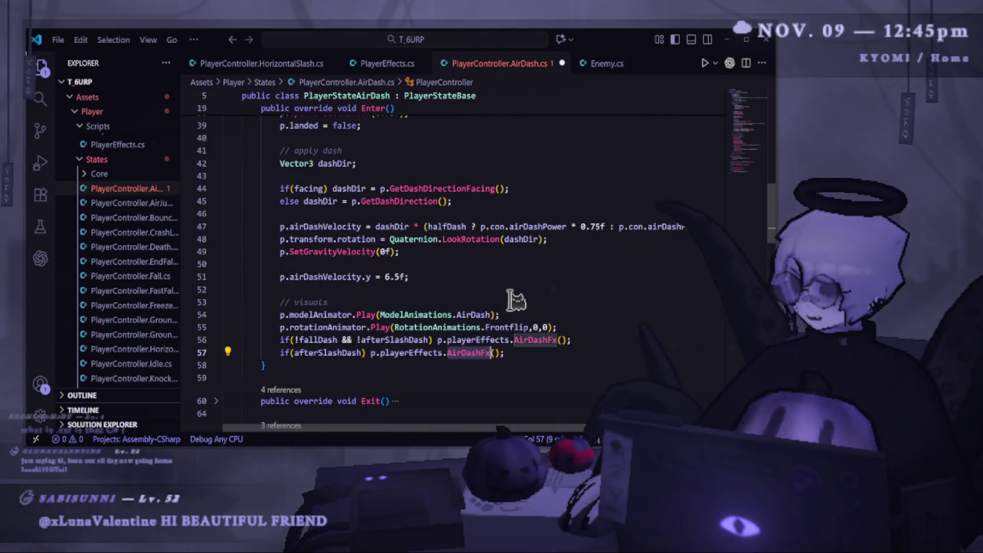
key(ctrl+z)
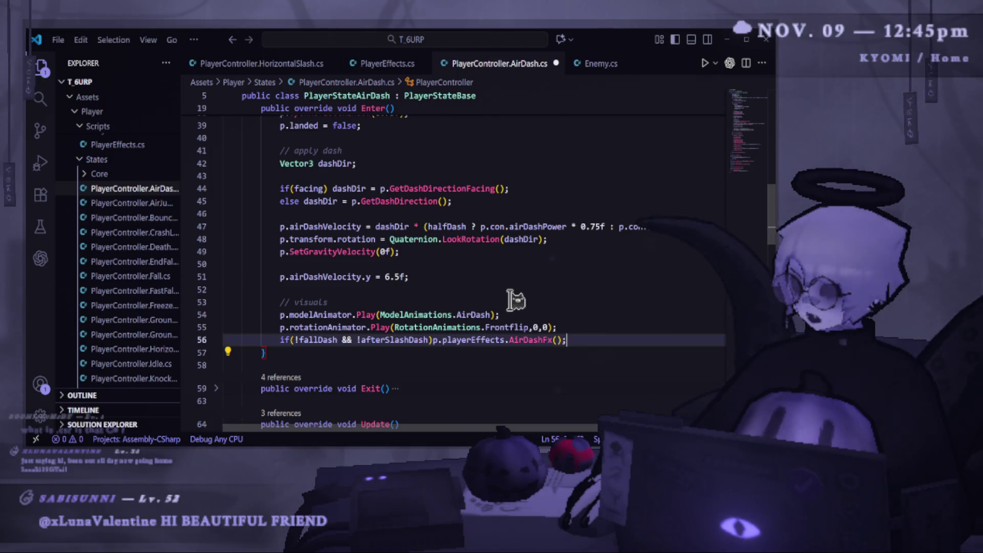
key(ctrl+z)
key(ctrl+z)
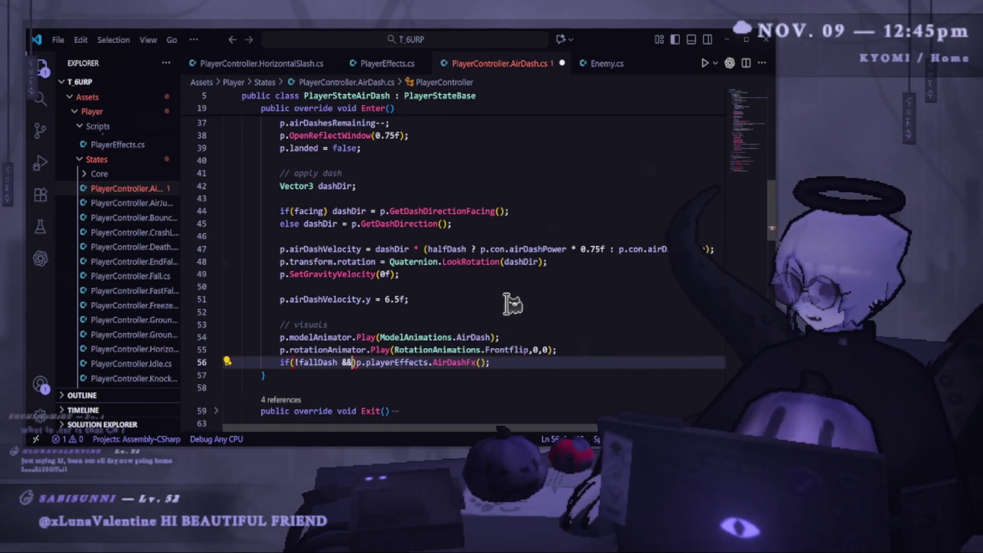
key(ctrl+z)
key(ctrl+z)
key(ctrl+z)
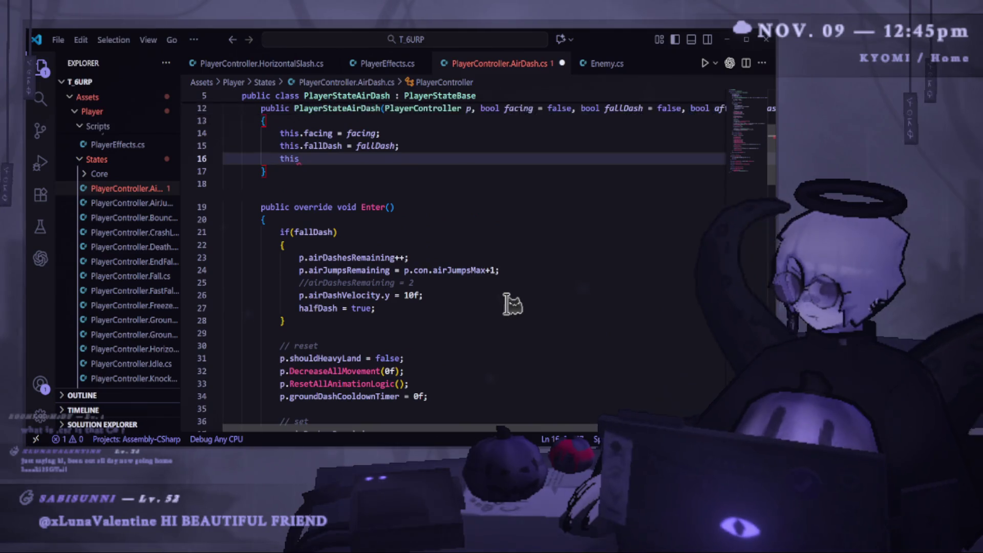
key(ctrl+z)
key(ctrl+z)
key(ctrl+z)
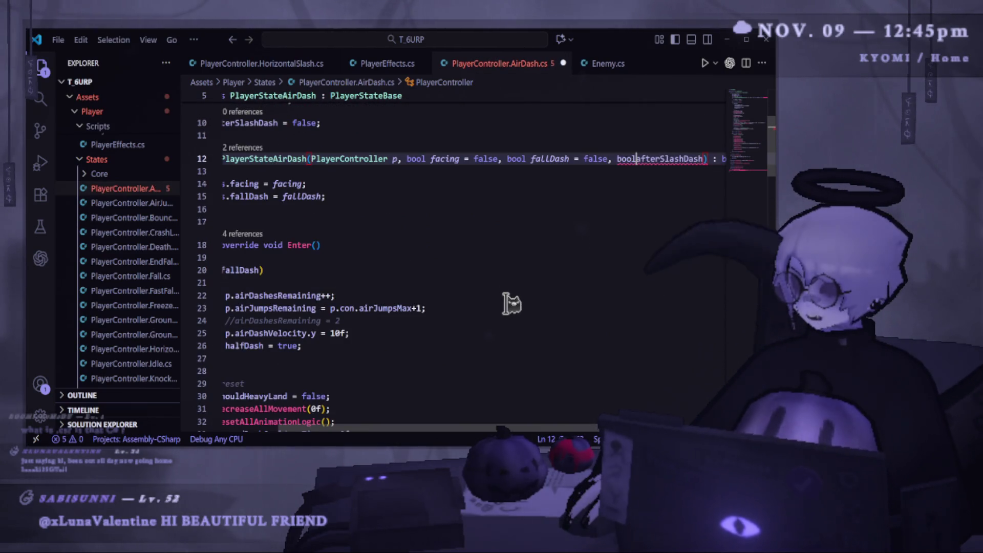
key(ctrl+z)
key(ctrl+z)
key(ctrl+z)
key(ctrl+z)
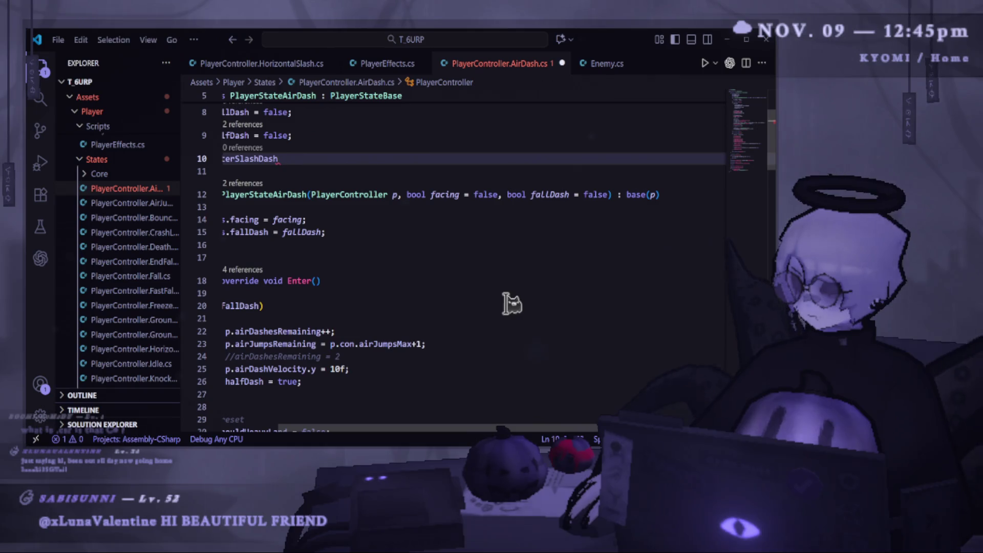
key(ctrl+z)
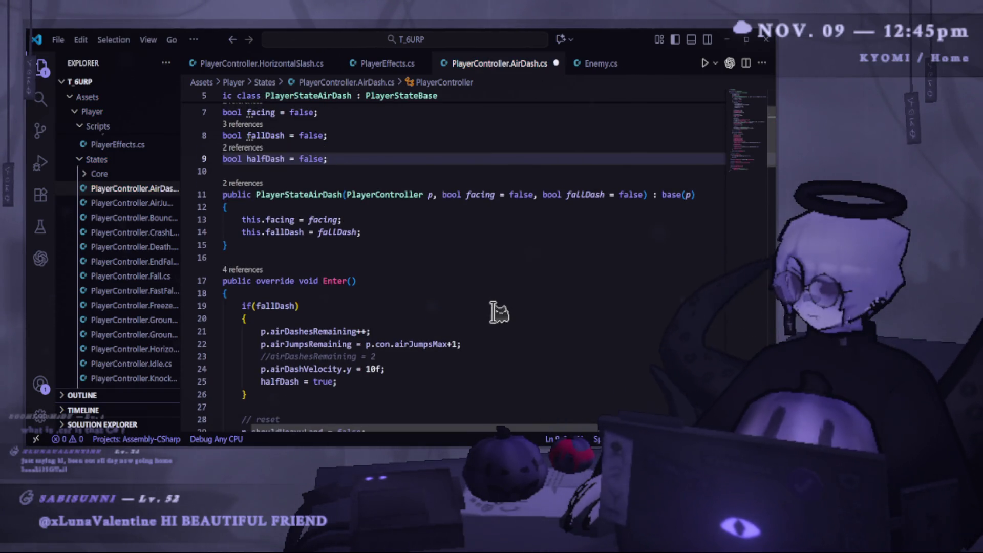
- Replace AfterSlash's AirDashFx() call with AirJumpFx() in HorizontalSlash.cs, then return to Unity
click(379, 63)
click(263, 64)
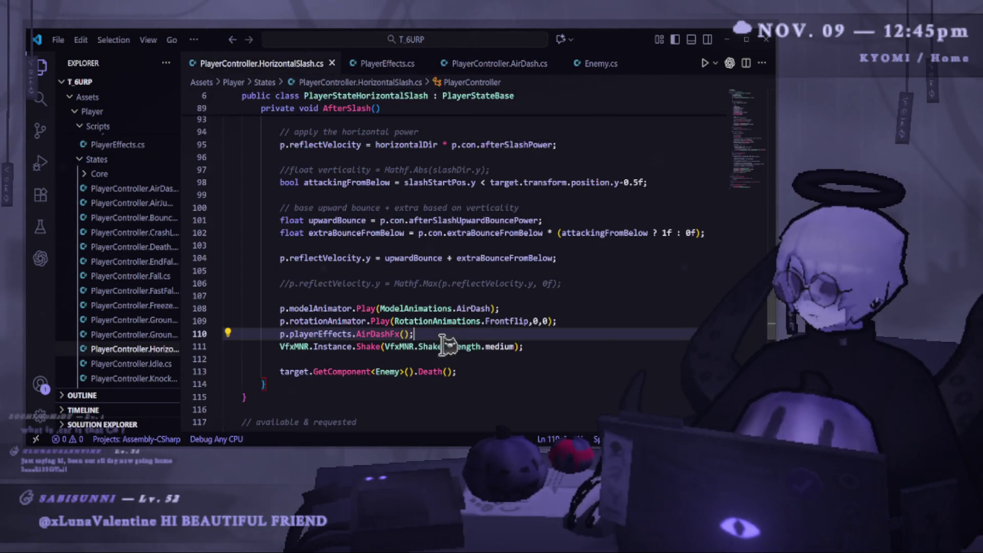
double_click(382, 334)
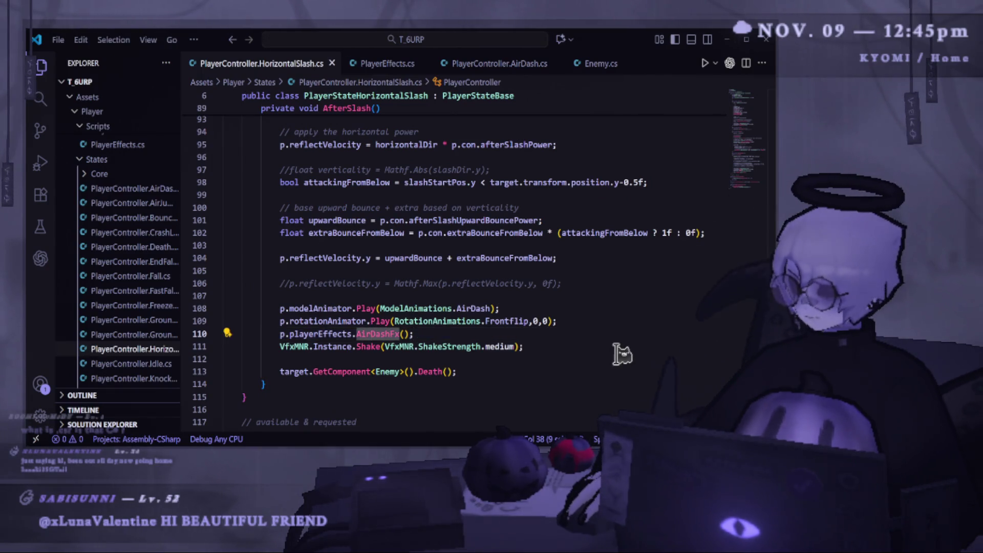
text(AirJ)
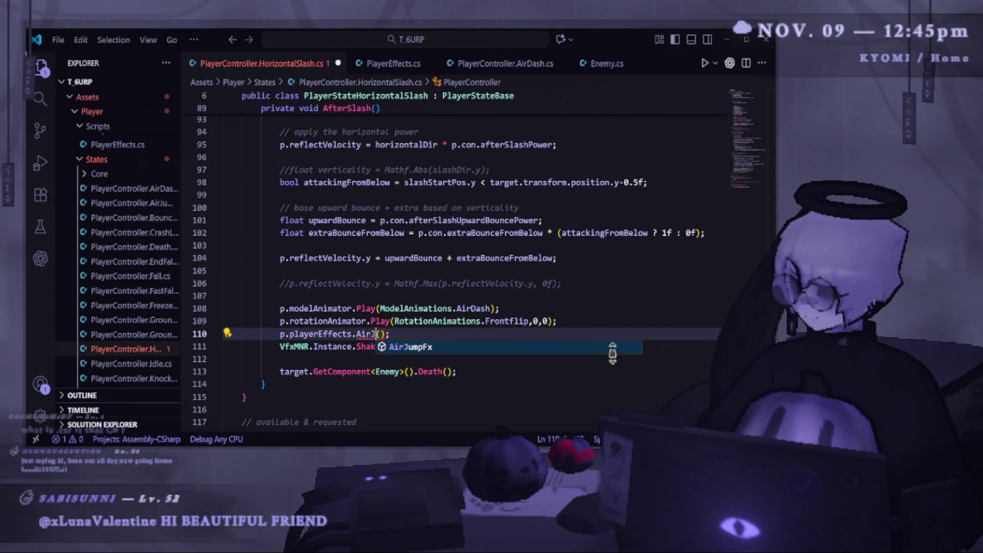
key(Tab)
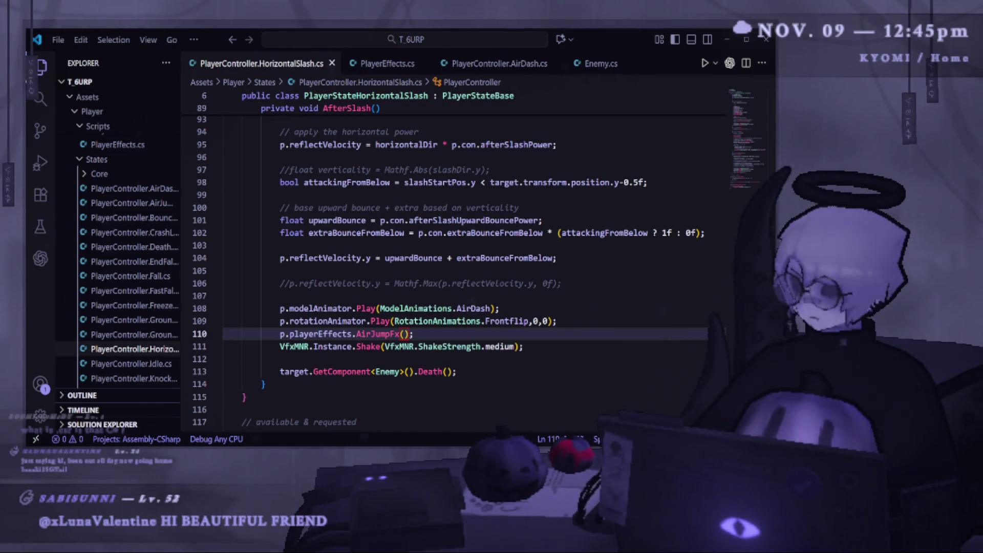
key(alt+Tab)
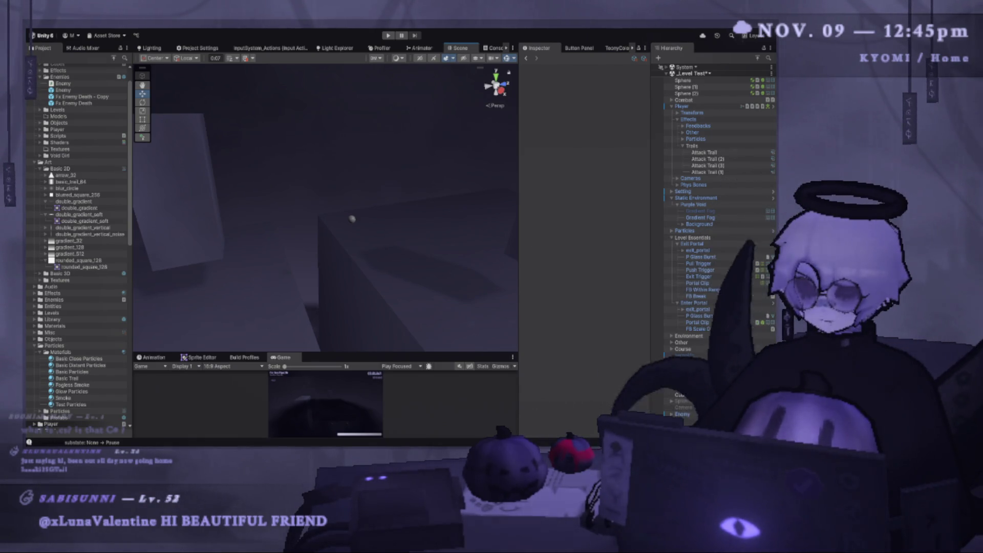
- Playtest the level in an enlarged Game view, pause it, and return to the AirJumpFx line
click(389, 34)
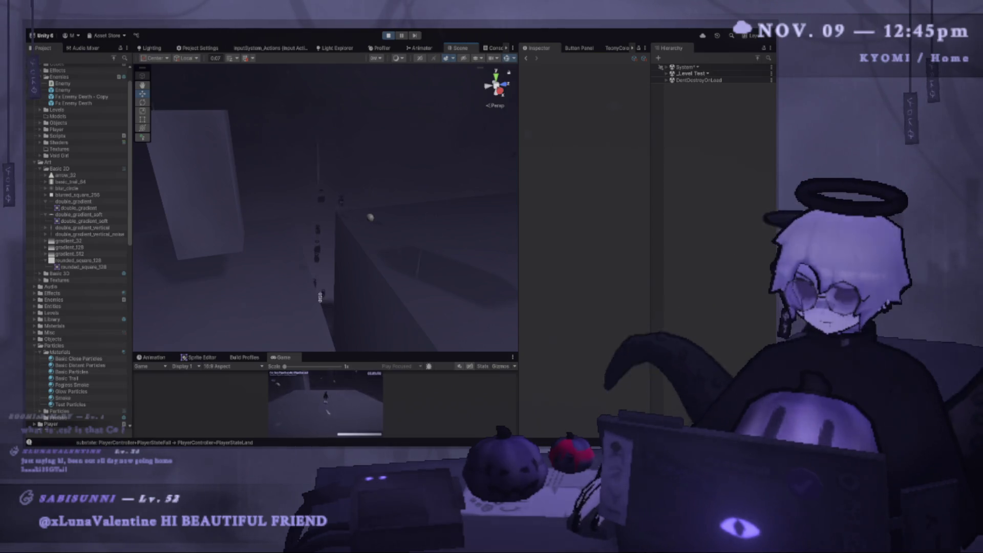
drag(325, 353, 325, 117)
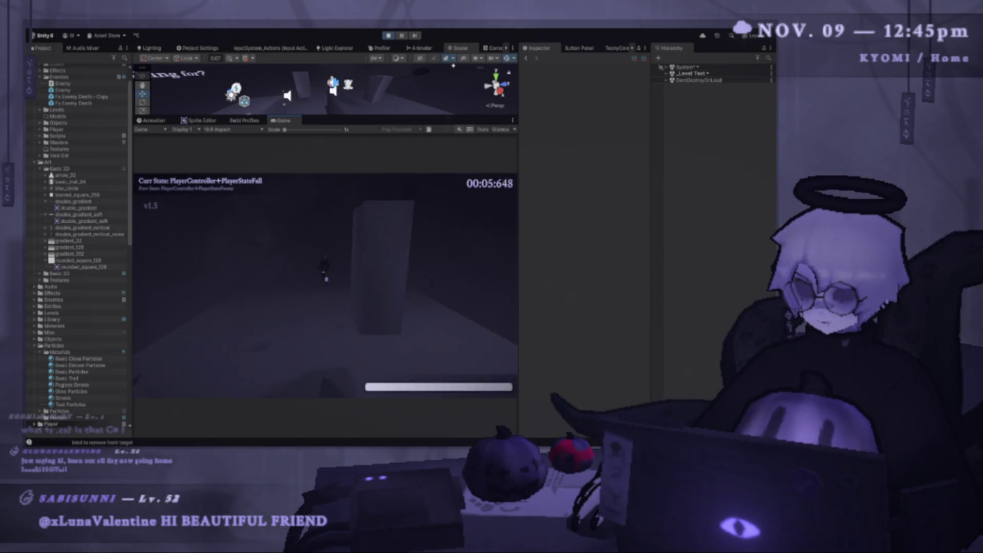
key(Escape)
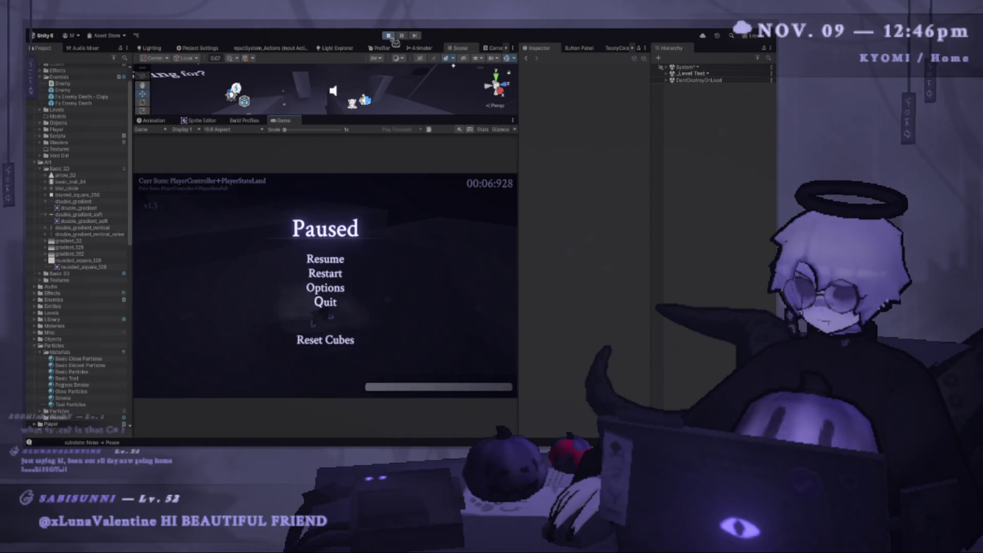
key(alt+Tab)
click(286, 347)
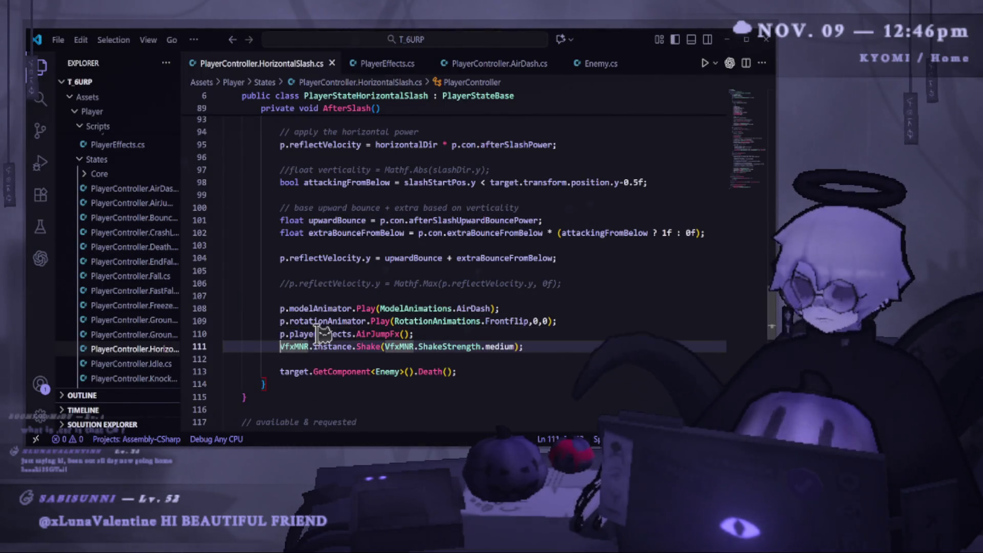
- Comment out the AirJumpFx() call on line 110, then select Fx Enemy Death in Unity
click(281, 334)
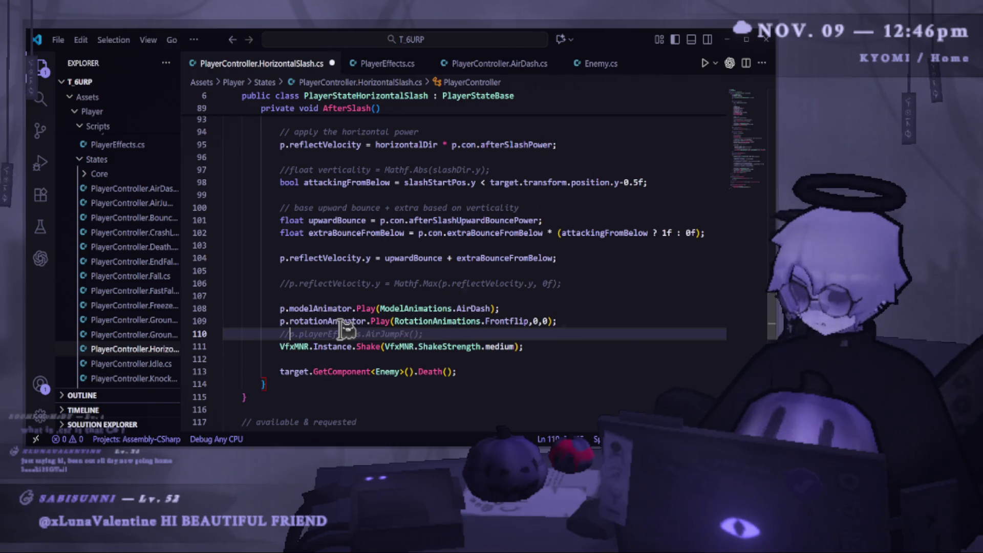
key(alt+Tab)
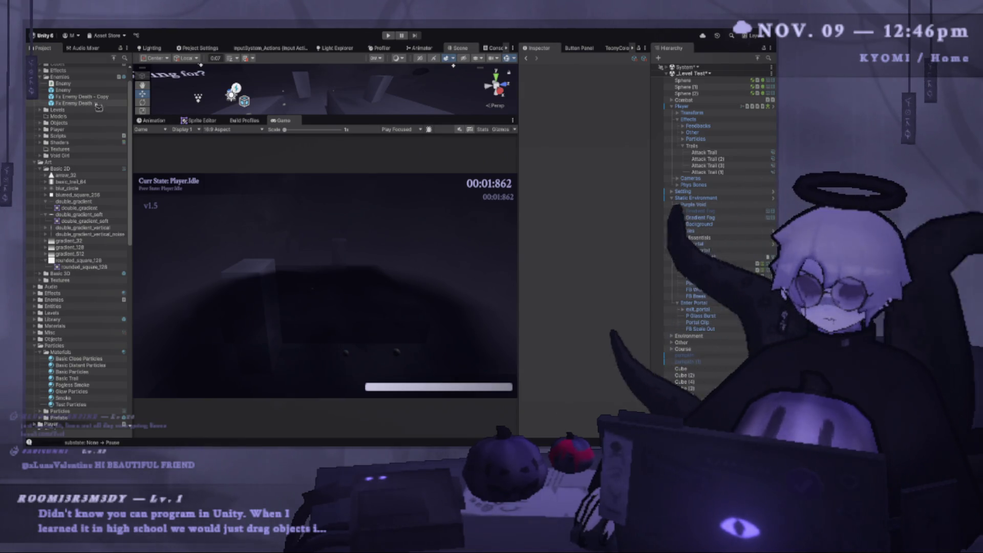
click(91, 104)
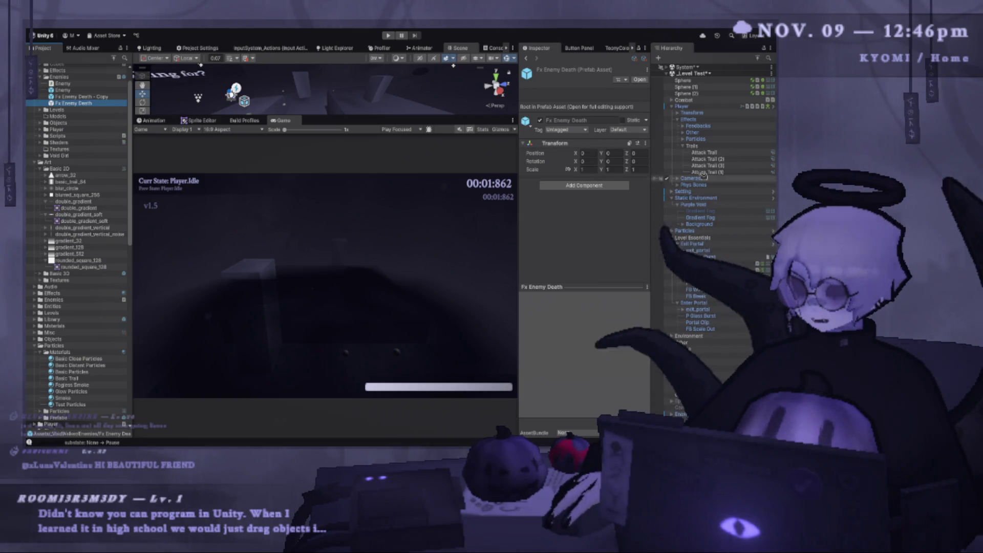
- Expand the player's Particles and inspect P Jump Air, P Jump and Vertical Rings 2–3
click(683, 139)
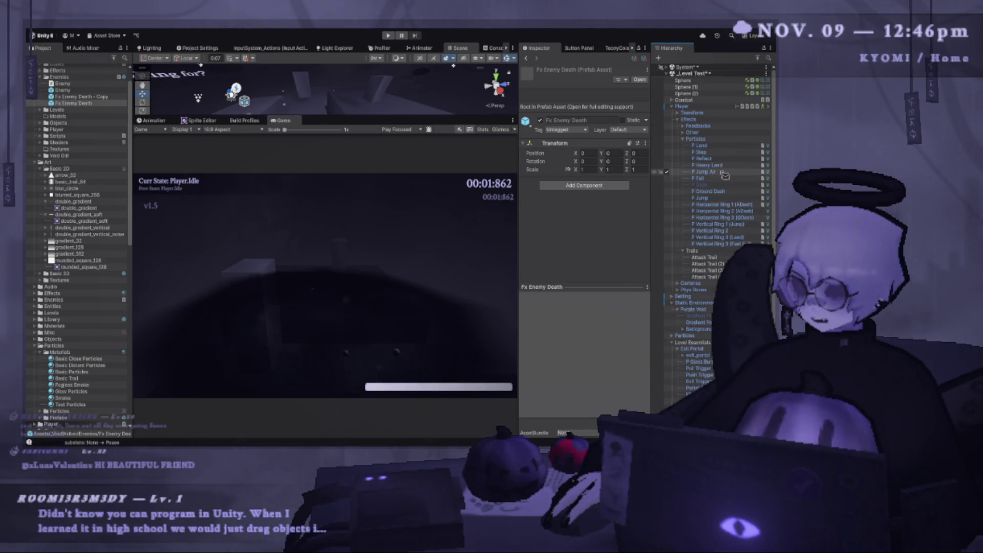
click(723, 173)
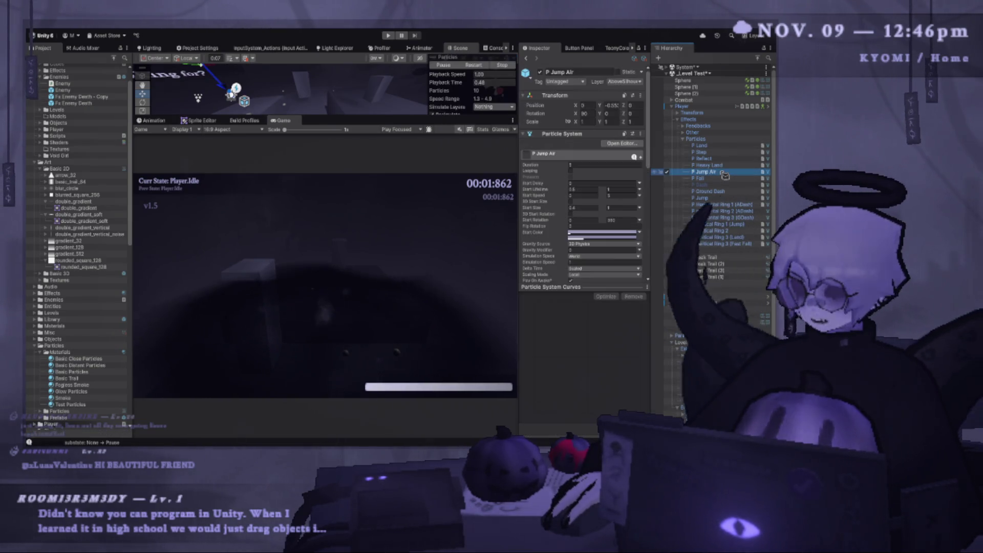
click(726, 198)
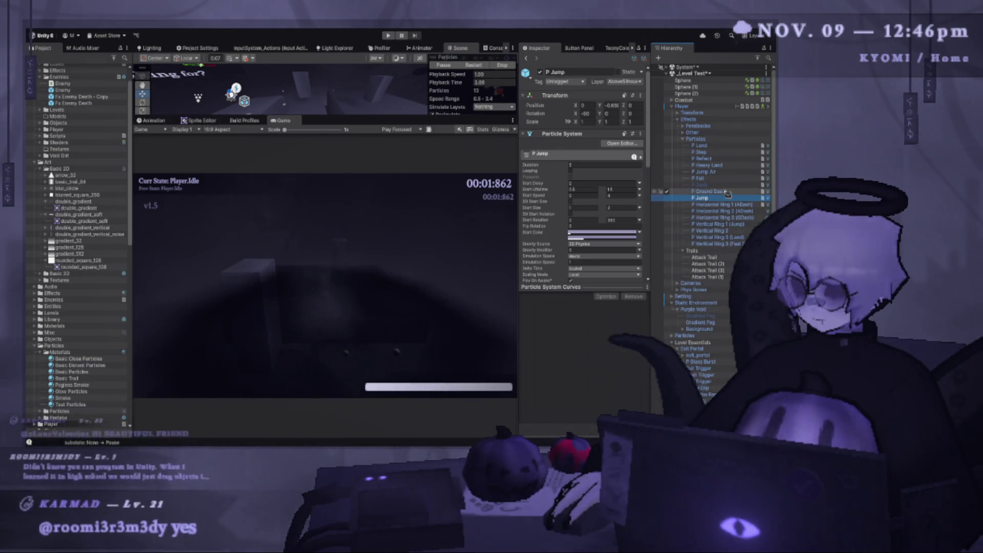
click(722, 244)
click(734, 231)
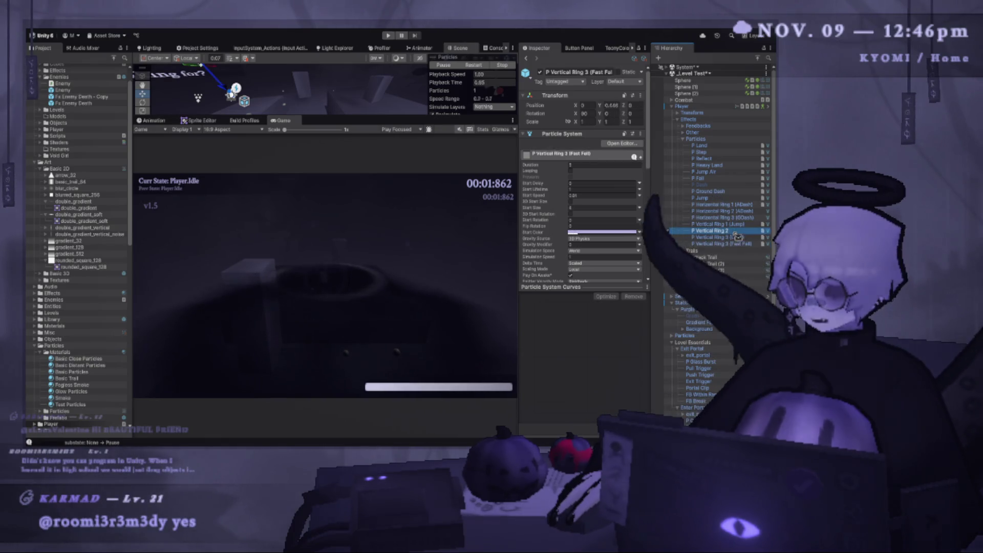
click(739, 251)
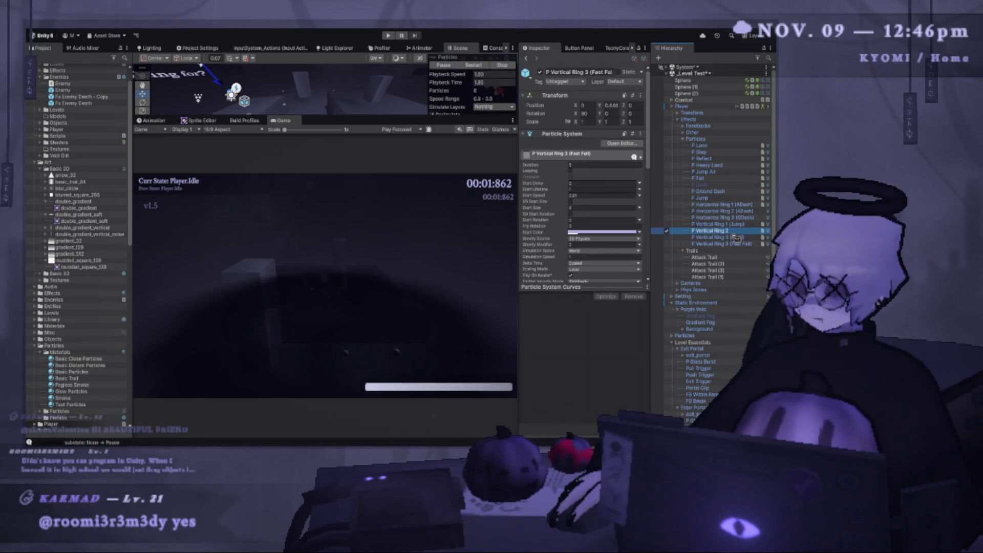
click(738, 244)
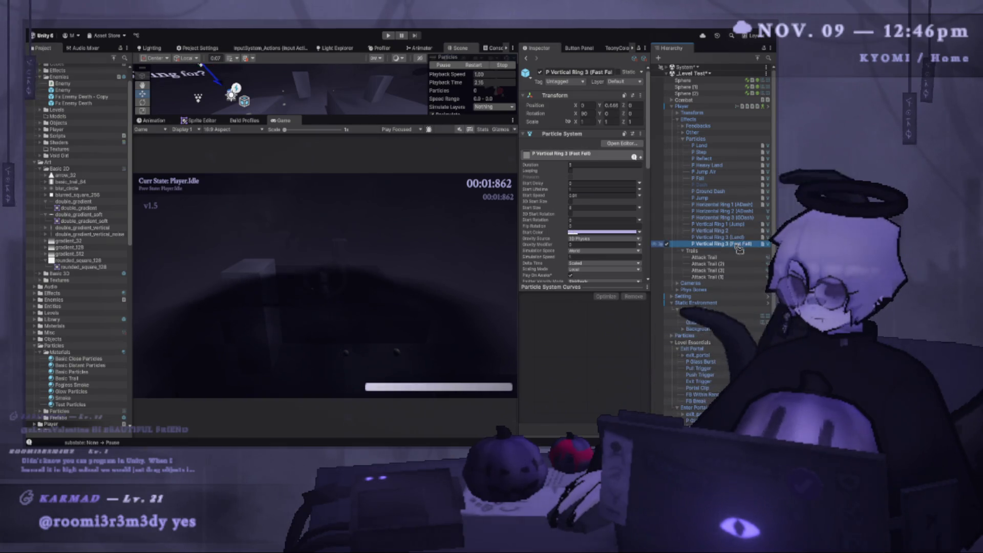
- Check the Horizontal Ring systems, then select P Vertical Ring 1 (Jump) and restart its preview
click(733, 225)
click(734, 218)
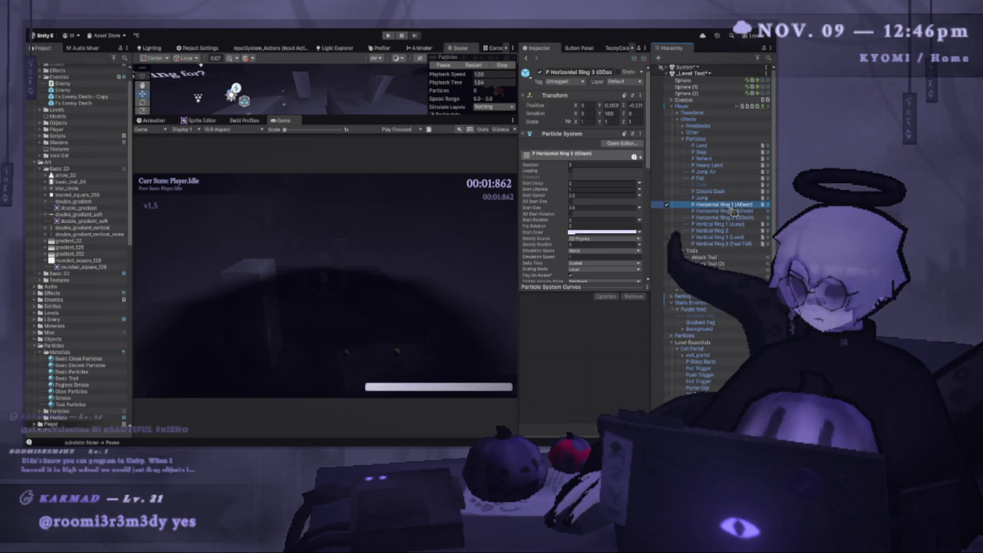
click(733, 211)
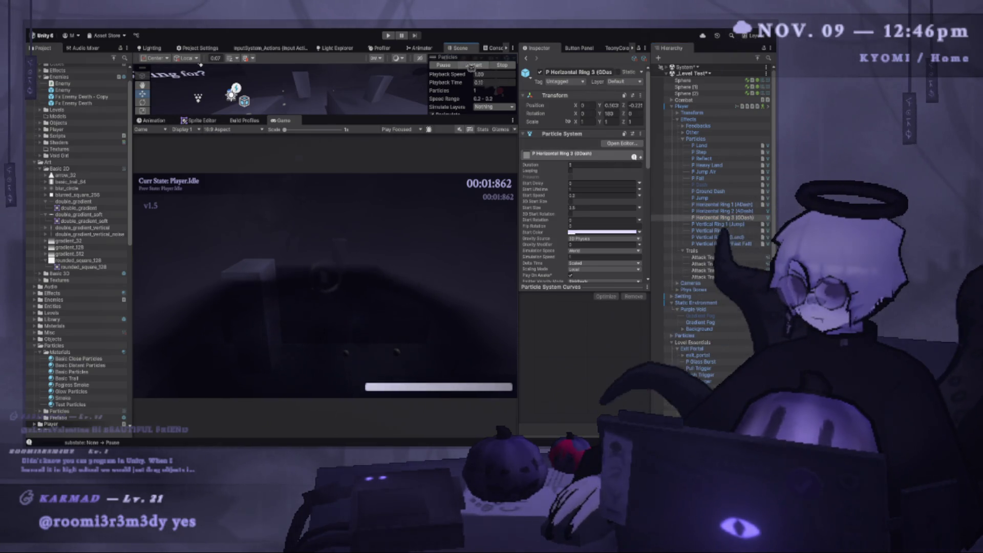
key(Down)
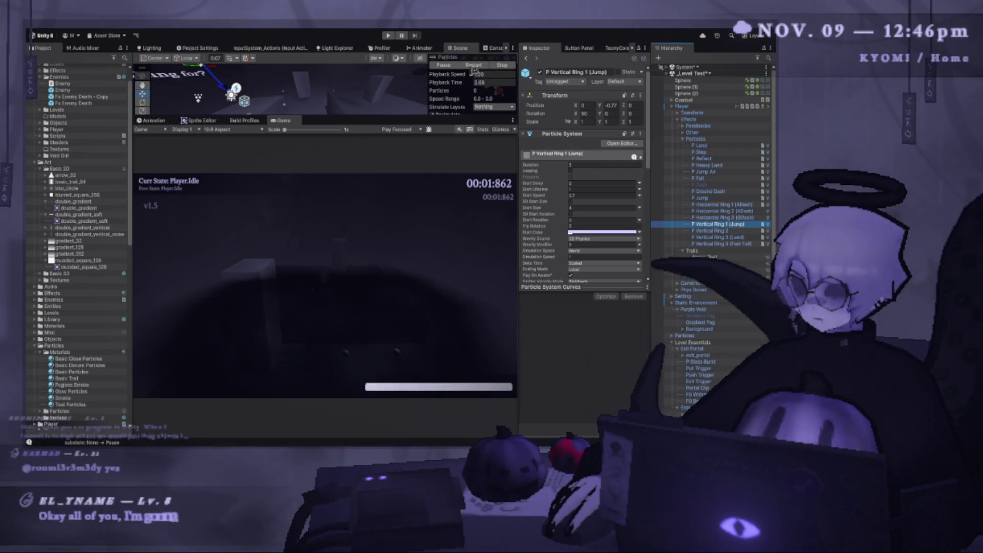
click(473, 67)
click(751, 226)
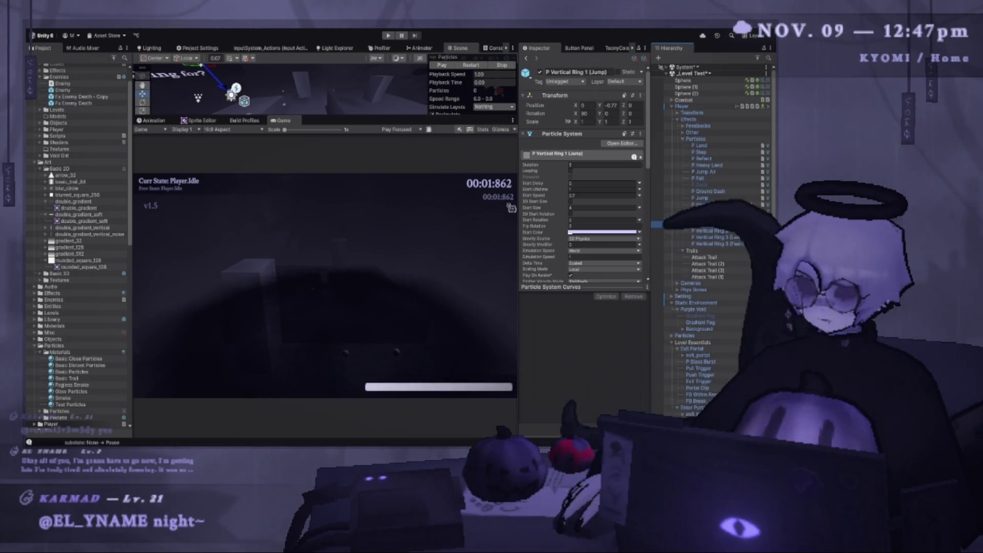
double_click(77, 104)
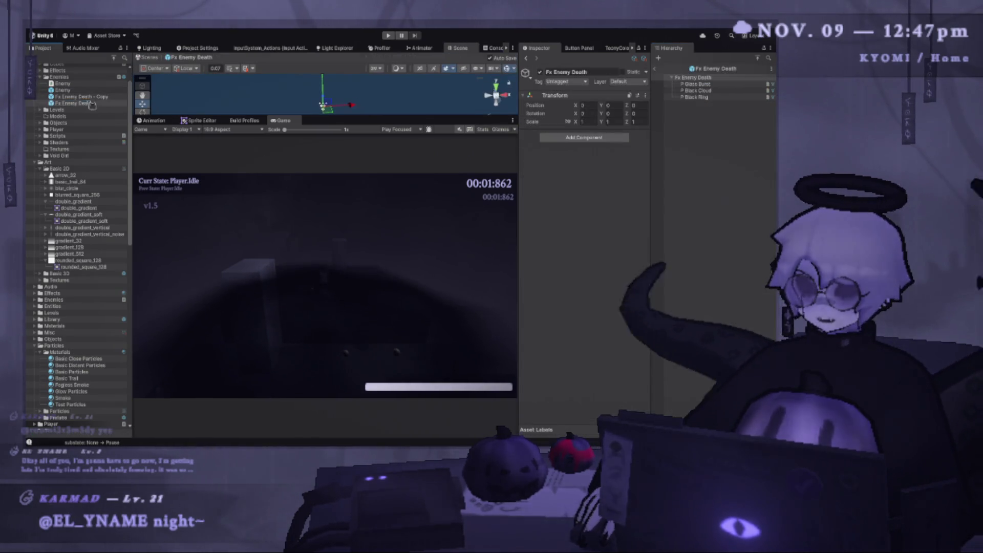
click(688, 91)
key(ctrl+v)
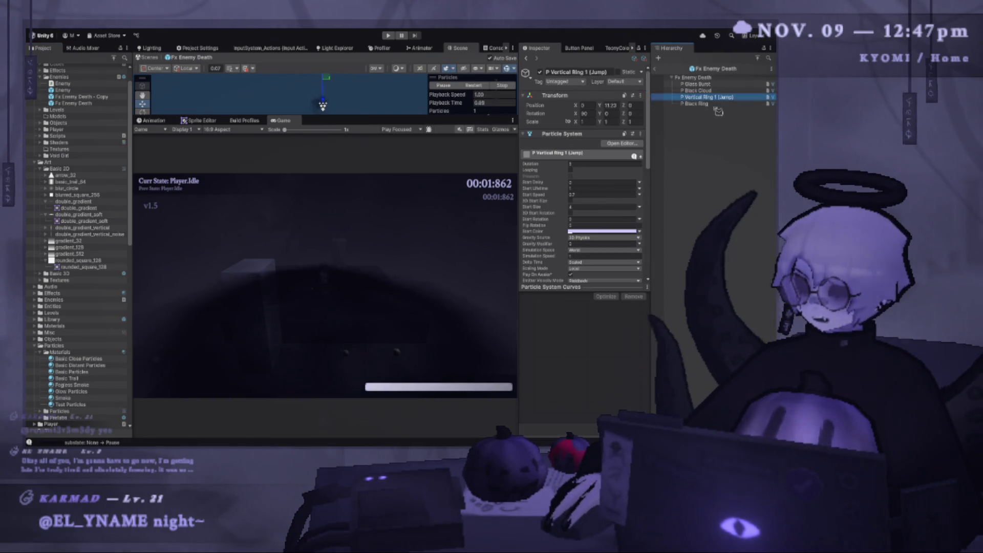
drag(340, 118, 349, 296)
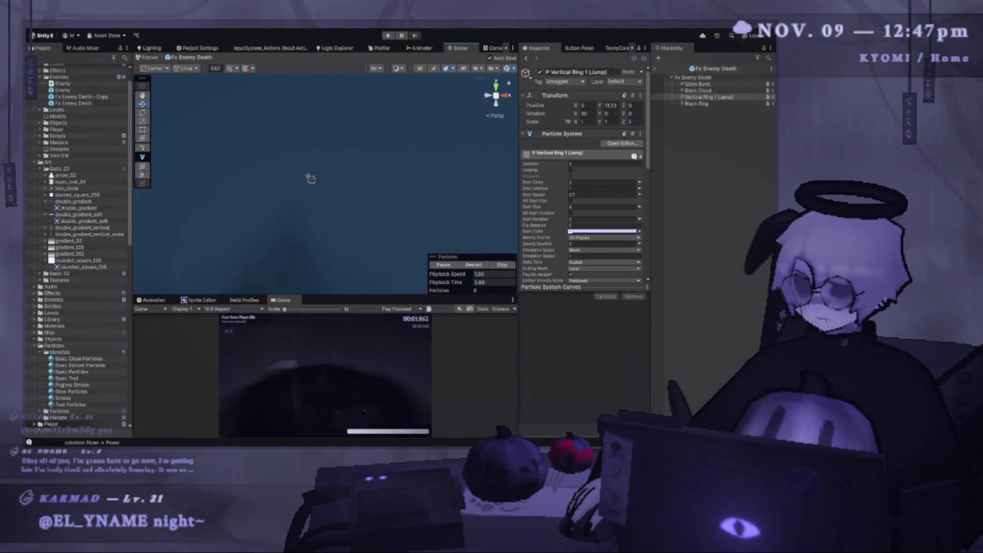
click(475, 265)
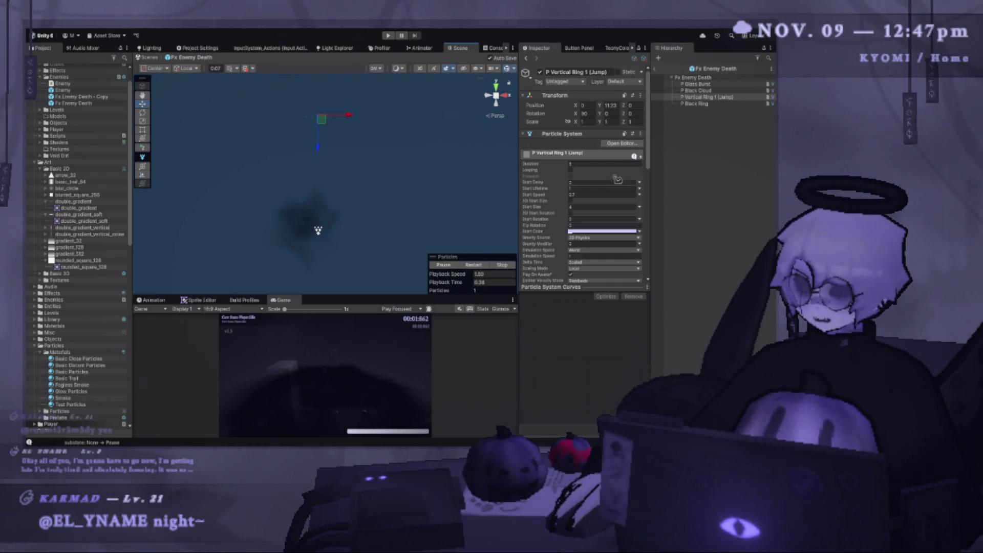
click(697, 84)
shift+click(696, 103)
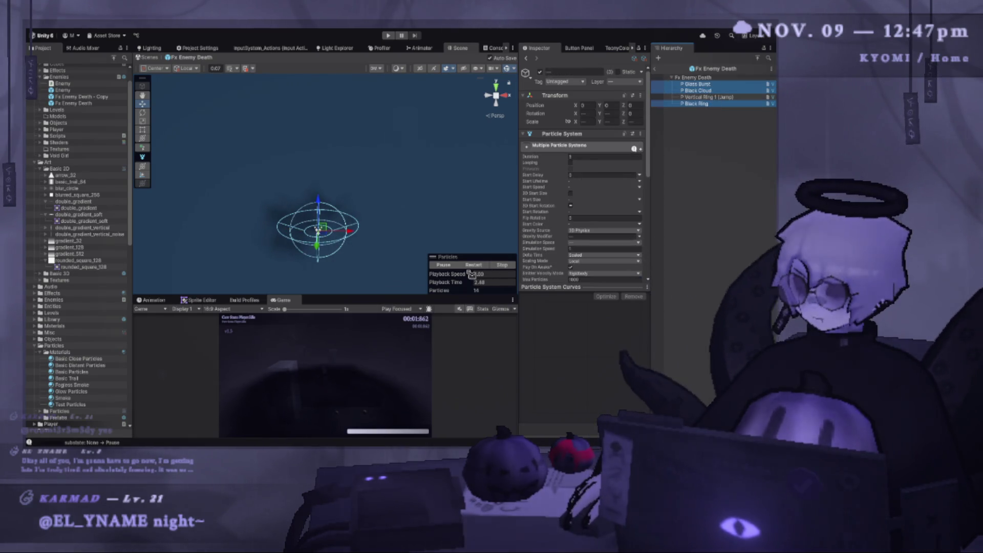
key(Up)
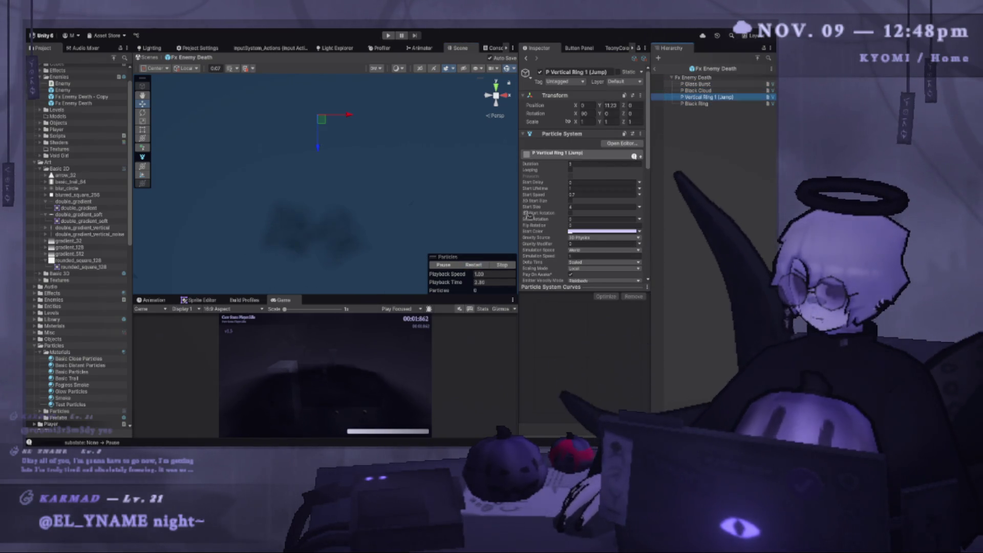
drag(376, 226, 353, 200)
text(0)
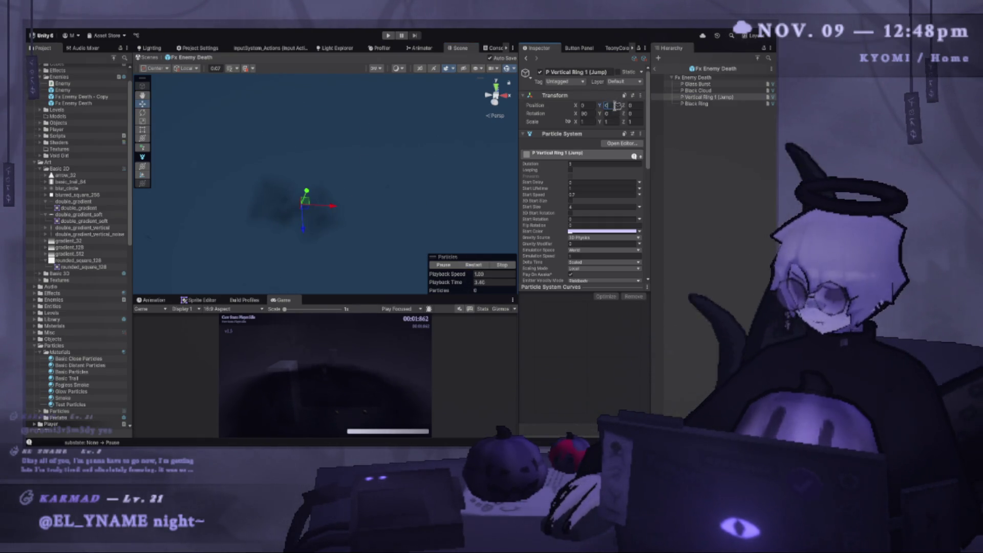
key(Return)
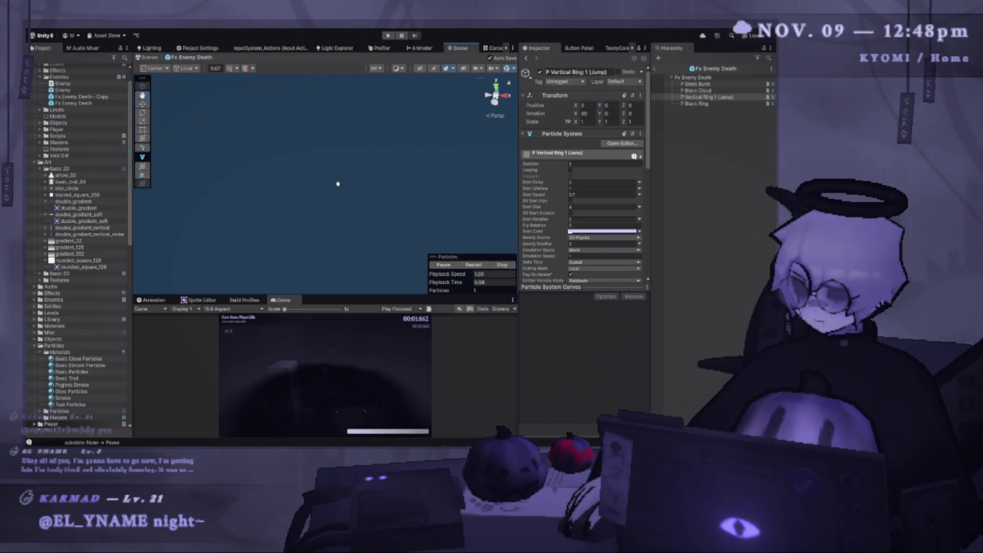
key(f)
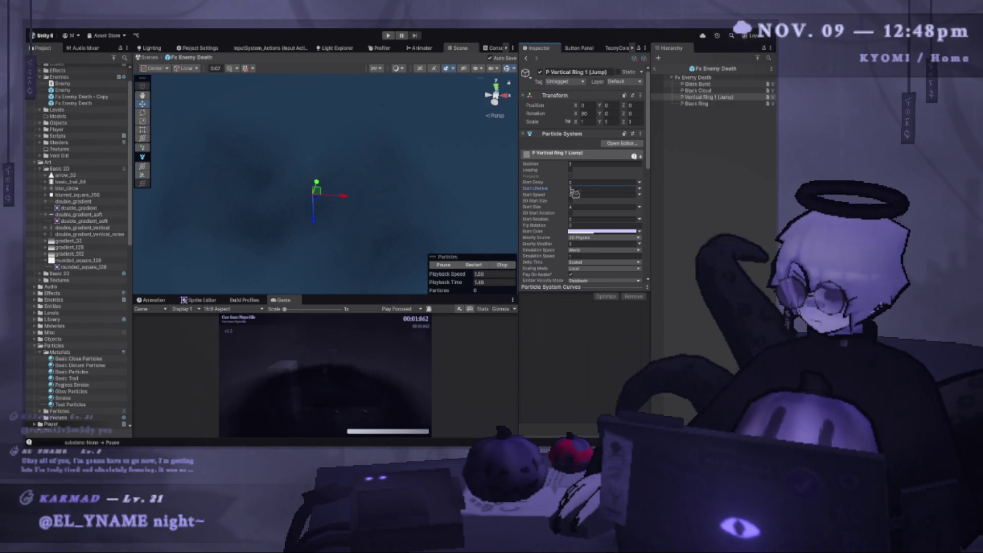
click(589, 195)
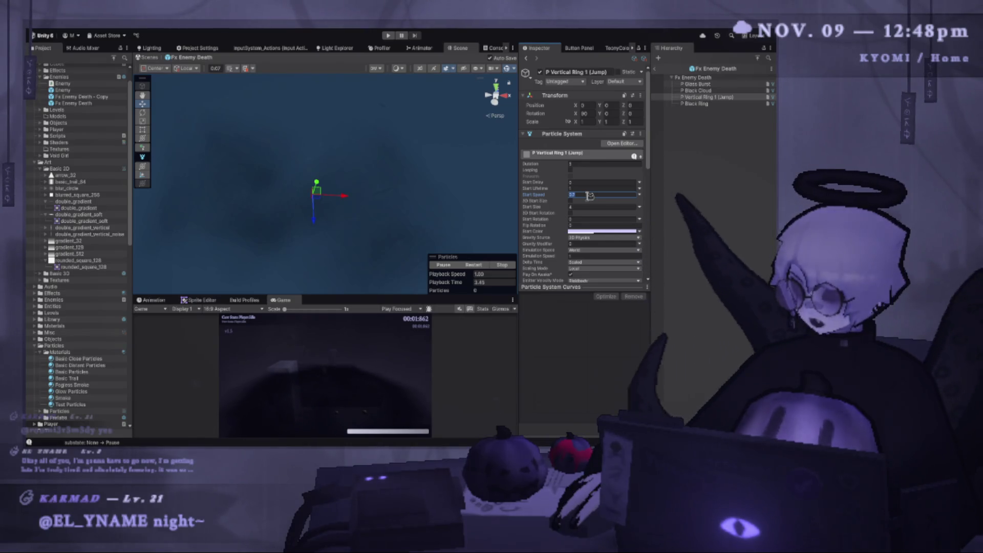
text(1)
click(484, 265)
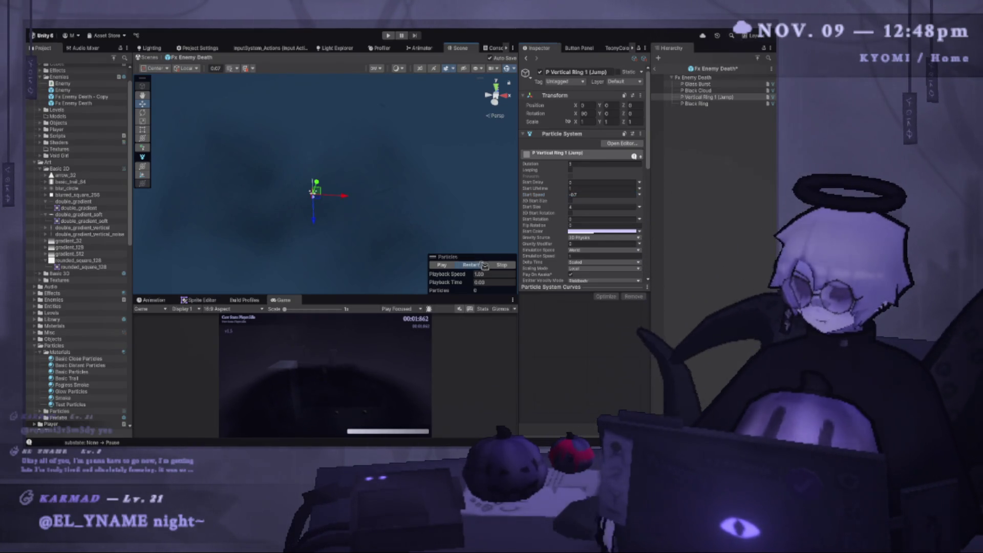
click(484, 265)
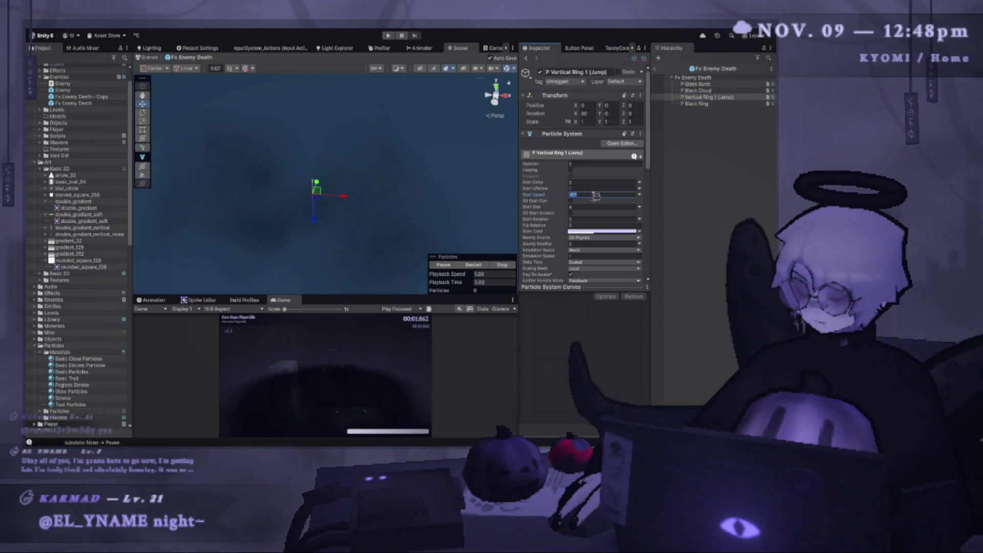
text(2.5)
click(475, 265)
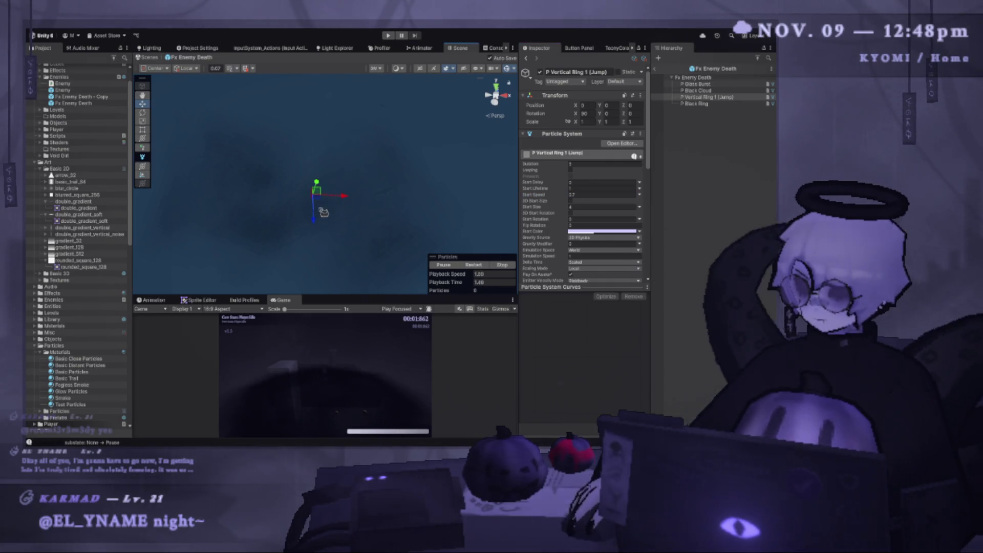
drag(316, 184, 317, 141)
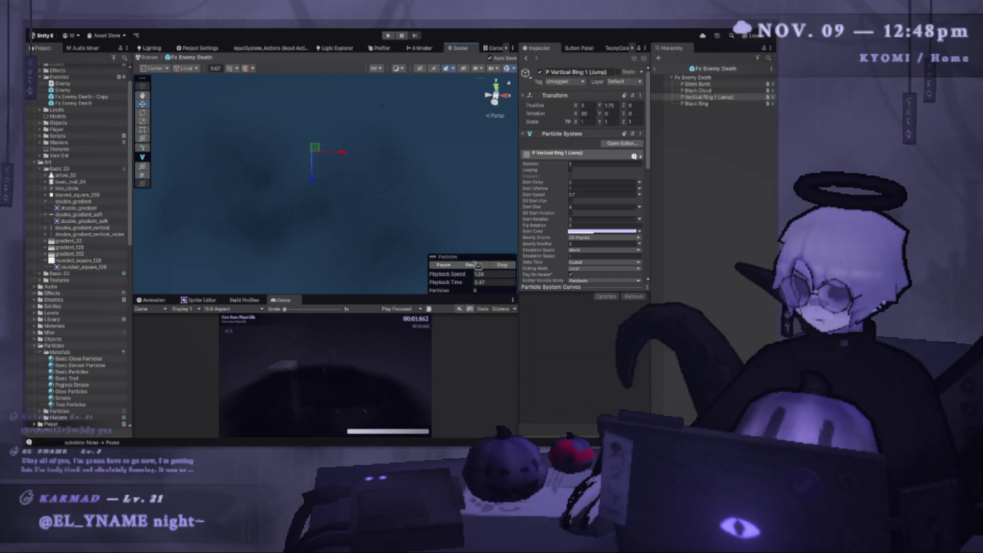
key(ctrl+a)
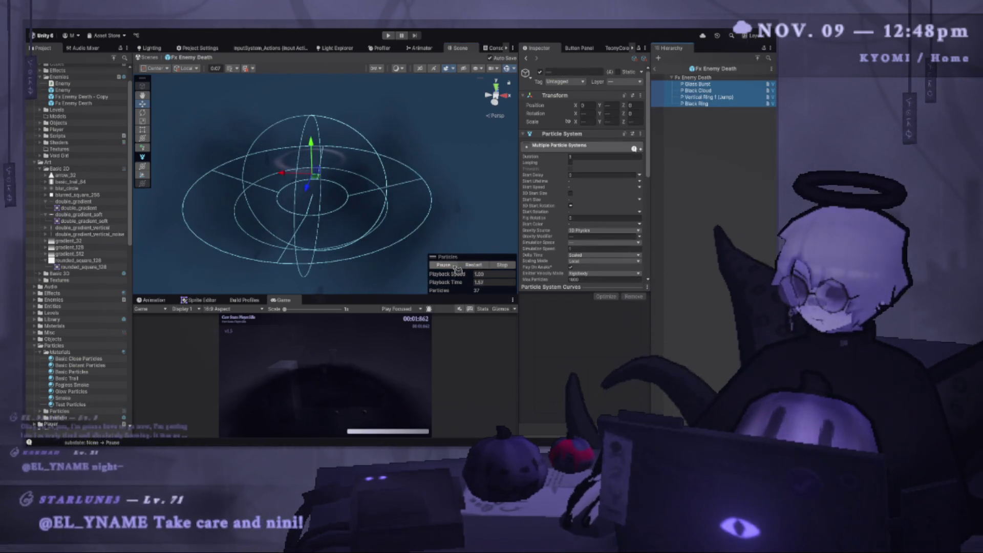
click(487, 265)
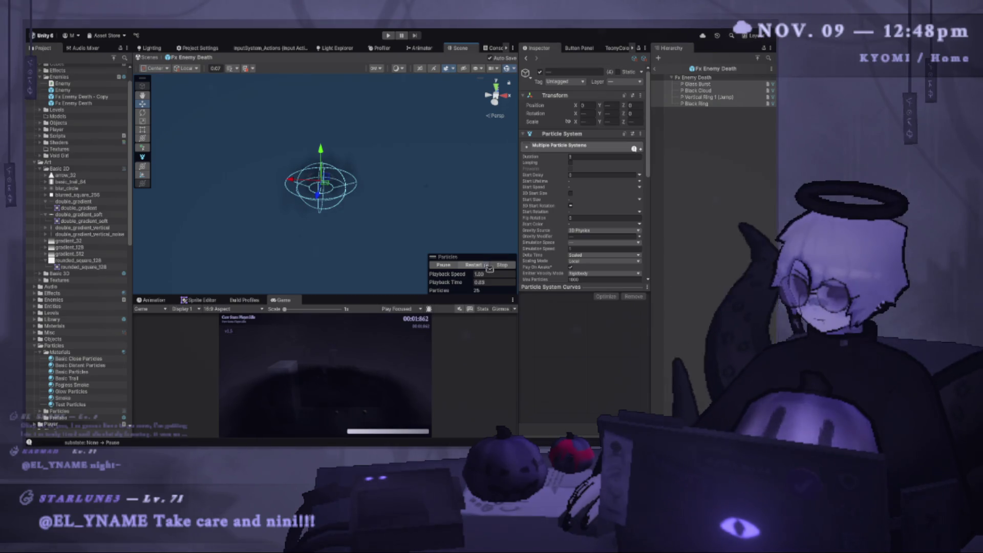
click(481, 265)
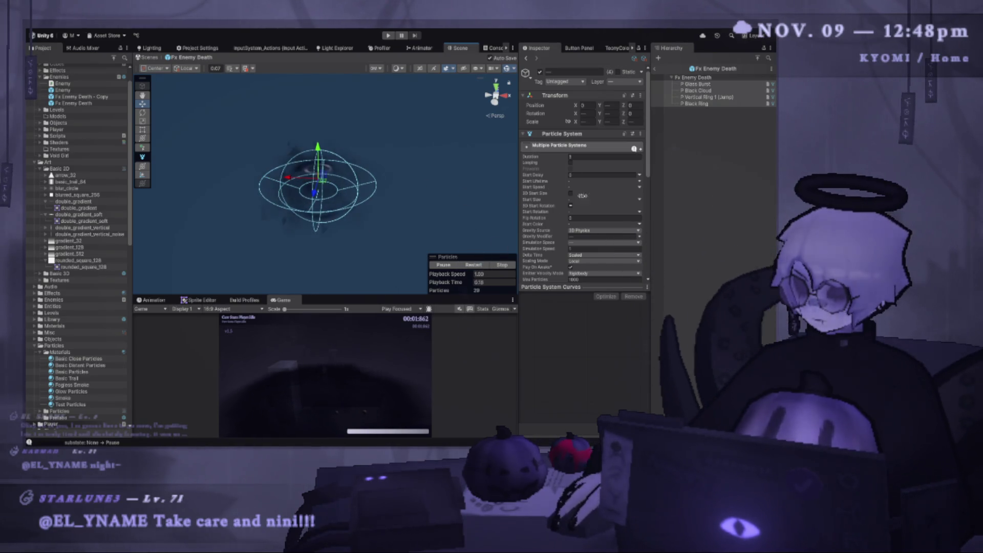
click(717, 91)
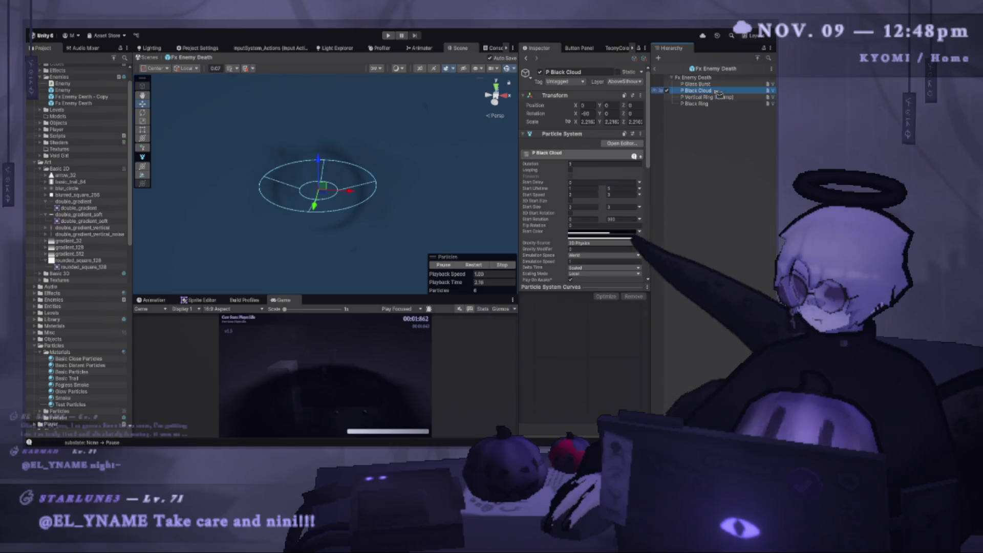
click(716, 85)
click(718, 91)
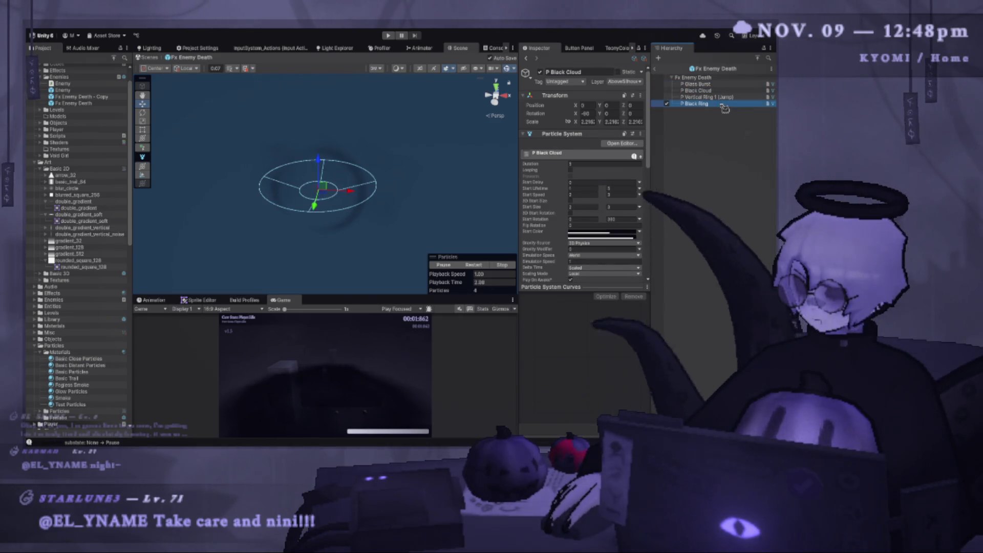
click(720, 97)
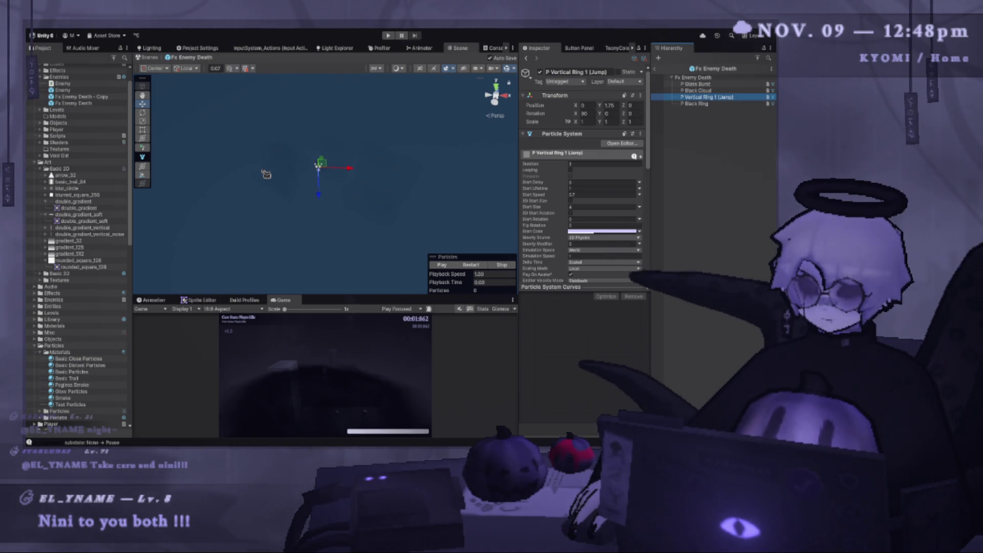
drag(518, 180, 399, 180)
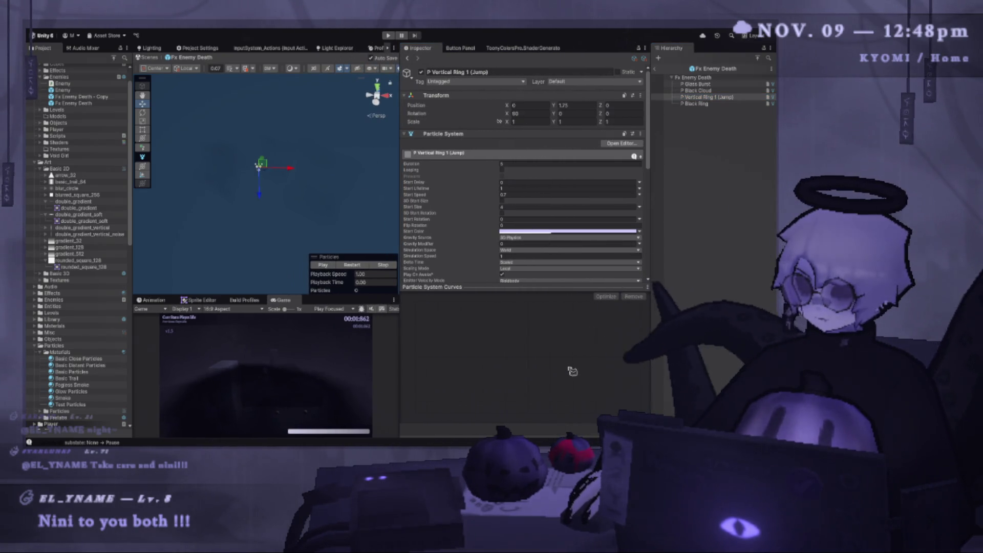
- Set Vertical Ring 1 (Jump)'s Start Size to 7 and replay all four particle systems
click(361, 266)
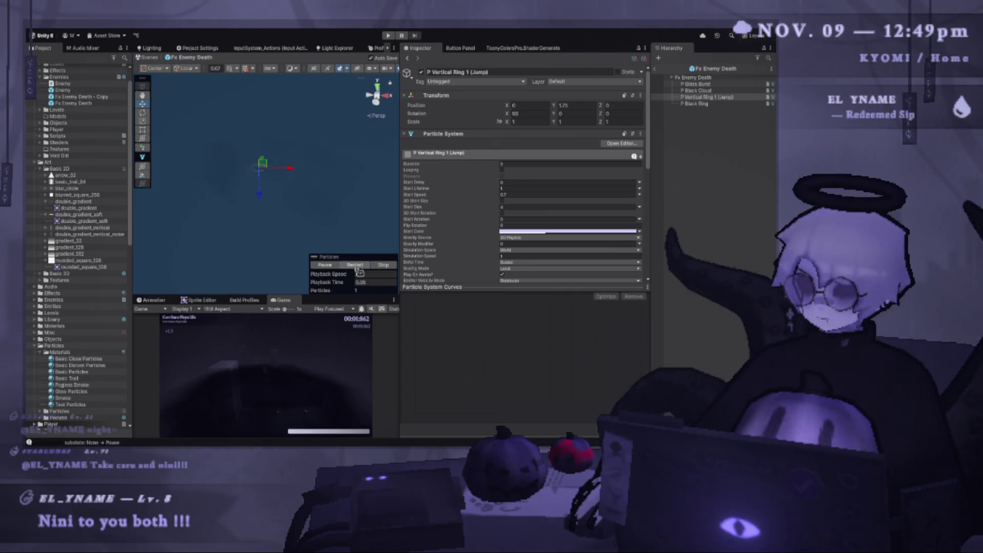
click(532, 206)
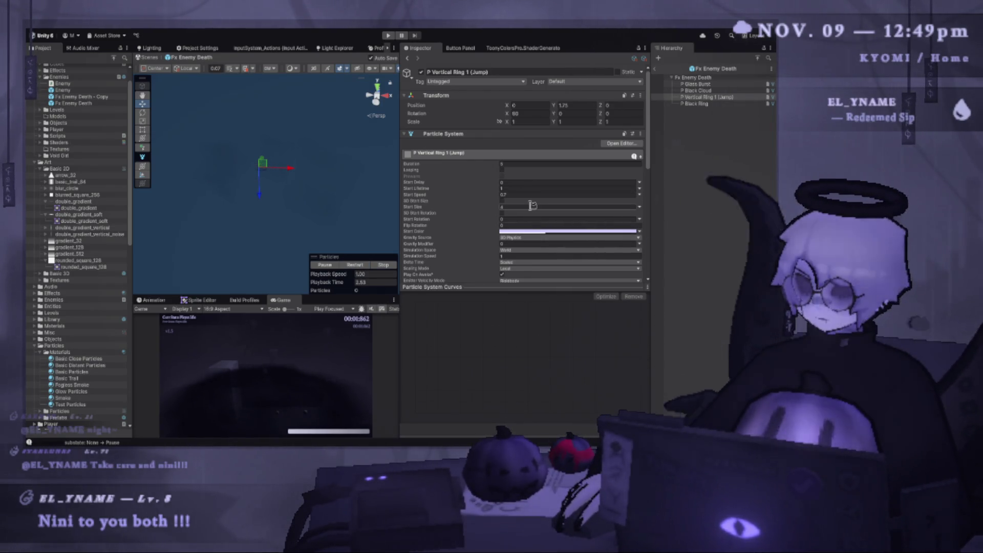
click(358, 266)
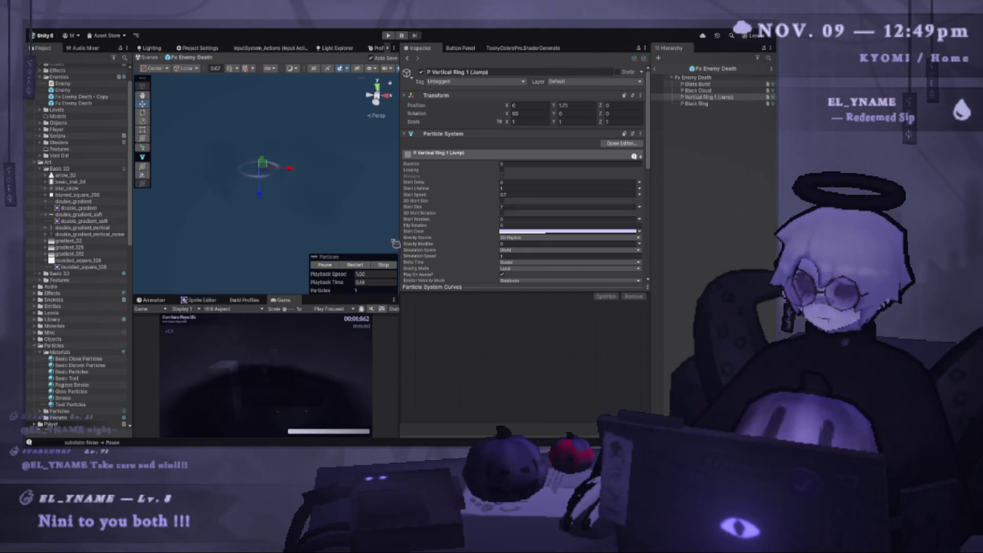
click(697, 103)
shift+click(698, 84)
click(358, 265)
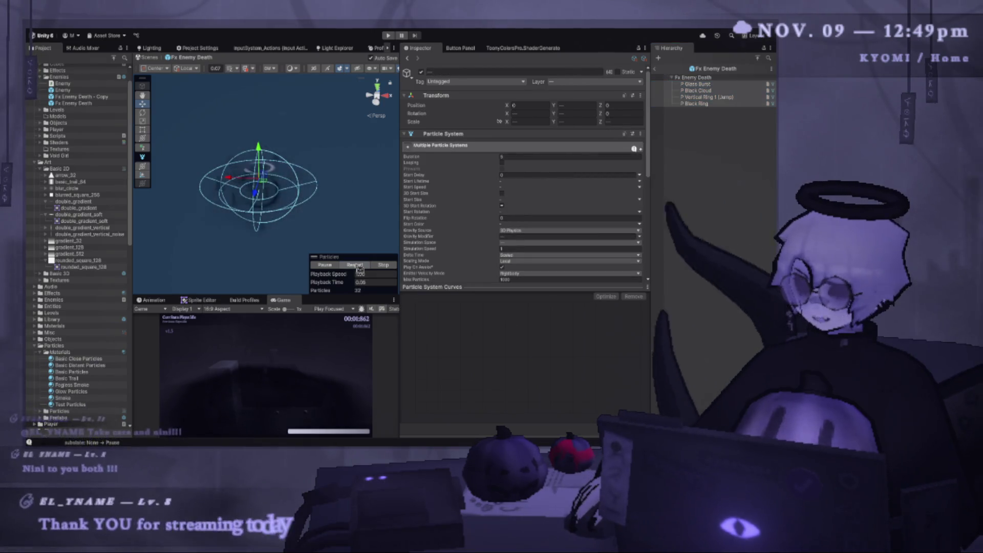
- Reframe the Scene view around the particle rings while replaying the effect
drag(281, 145, 290, 183)
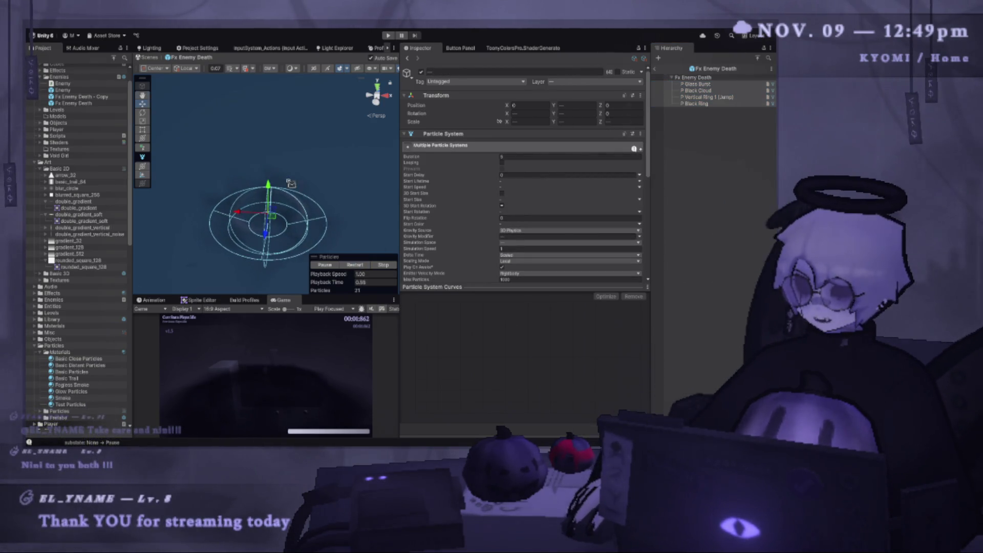
click(352, 267)
scroll(296, 229, down, 2)
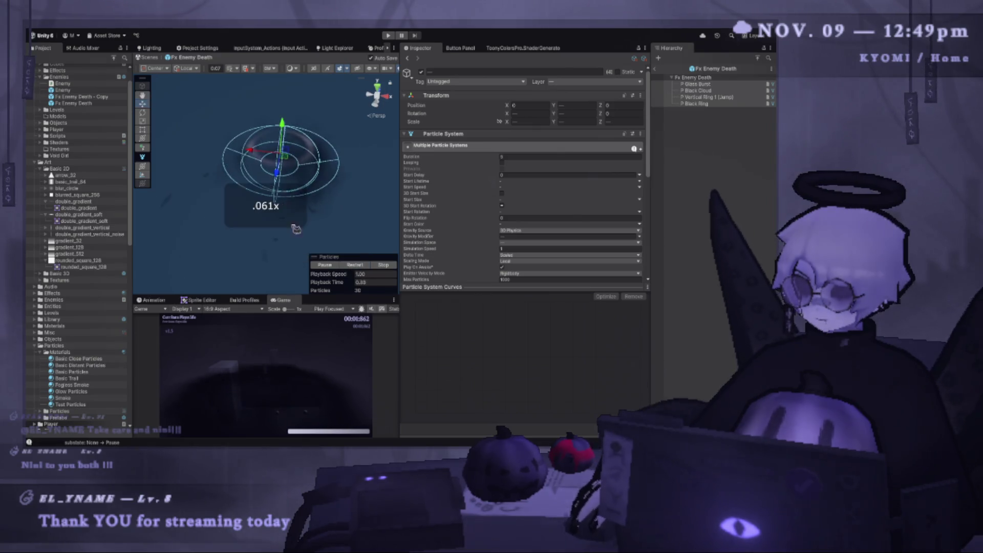
drag(296, 228, 301, 197)
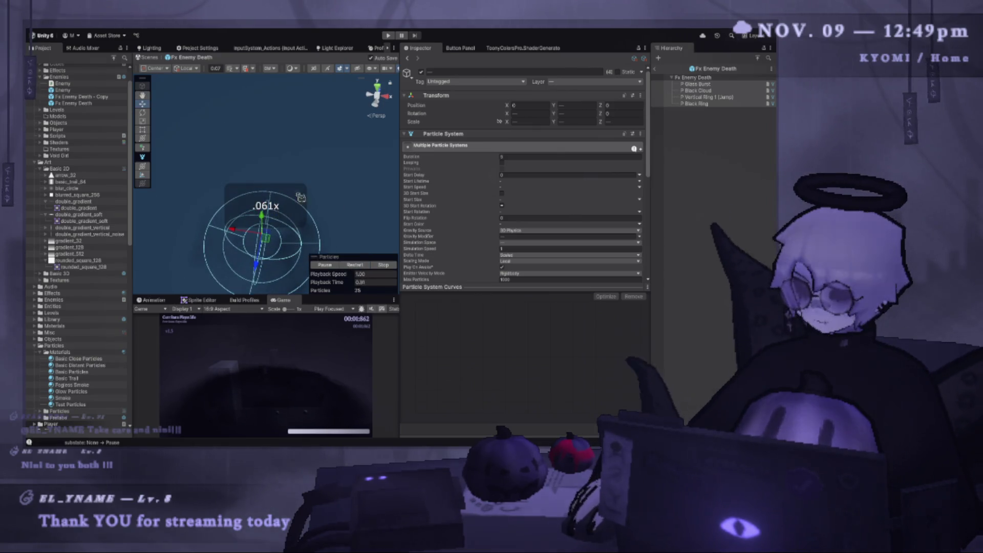
click(357, 266)
drag(300, 136, 296, 172)
key(f)
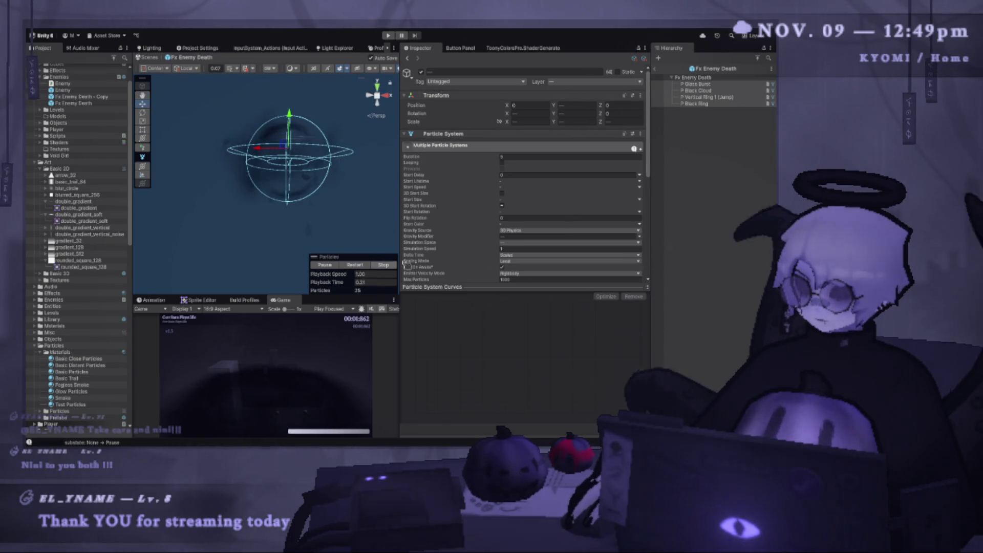
- Raise Vertical Ring 1 (Jump) higher along Y and replay all four effects
click(712, 97)
drag(284, 131, 285, 113)
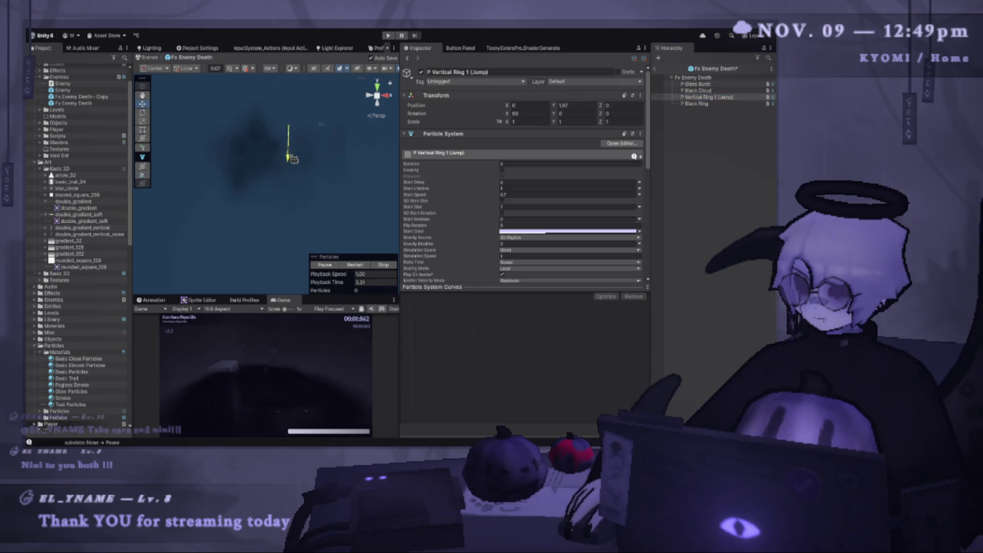
click(698, 84)
shift+click(697, 103)
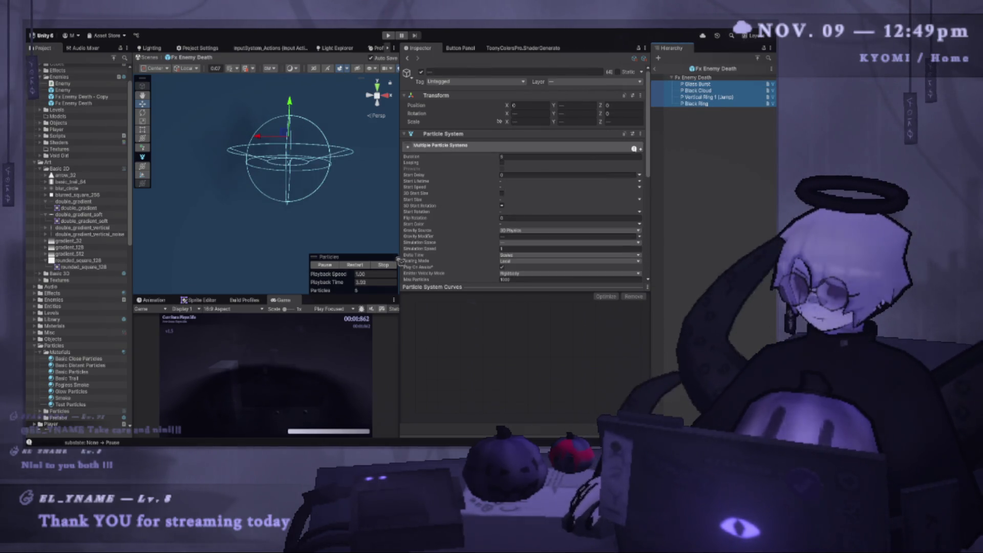
click(360, 266)
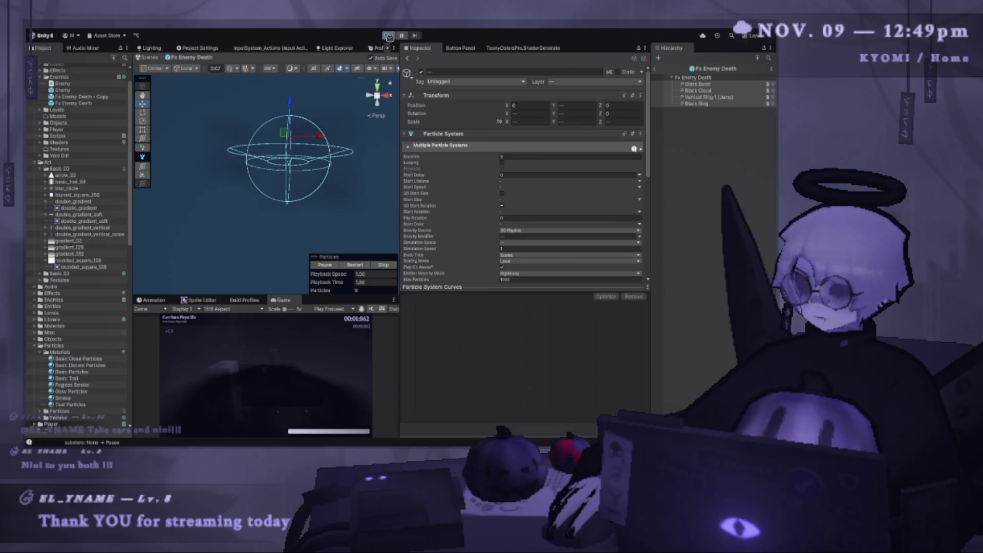
- Playtest the enemy death effect in an enlarged Game view, pausing and resuming once
click(387, 35)
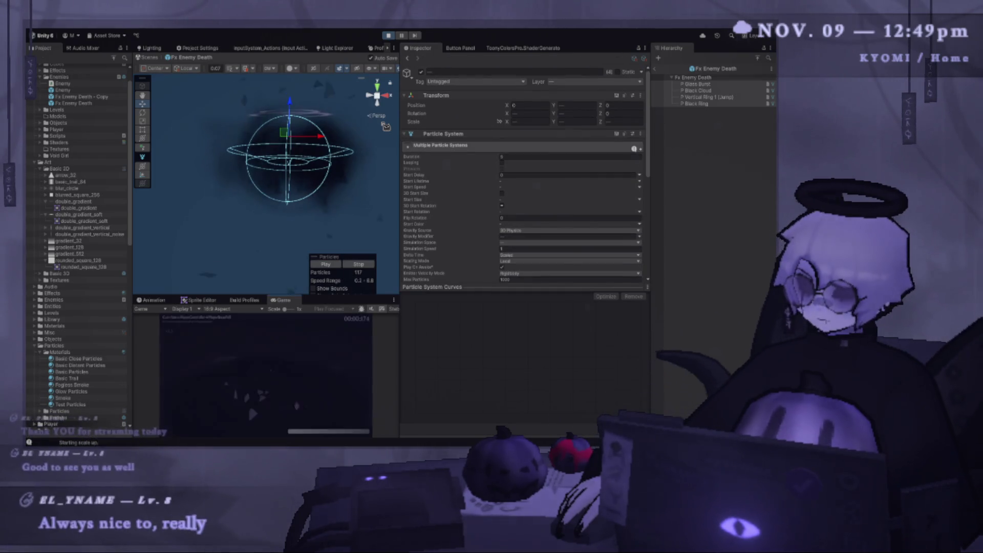
drag(398, 277, 574, 277)
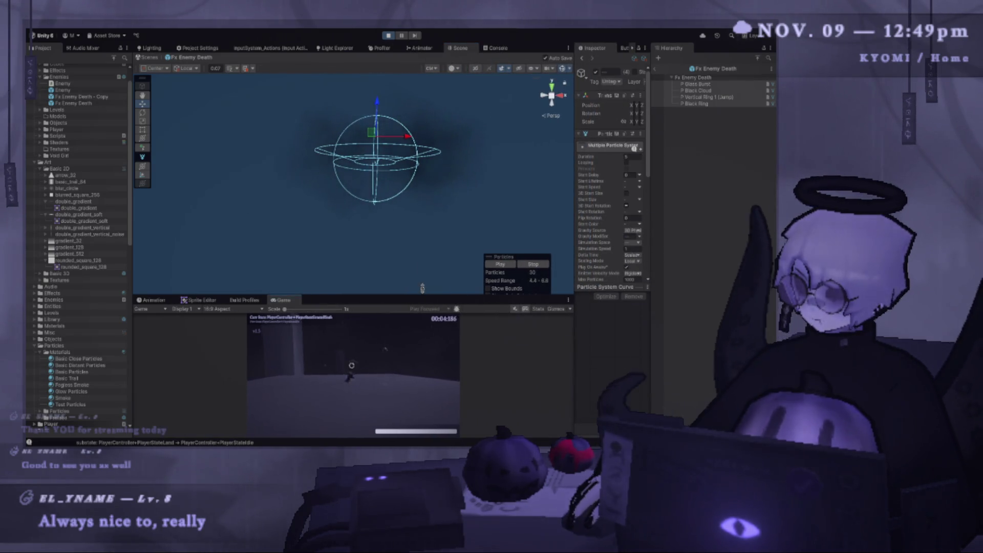
drag(422, 288, 422, 95)
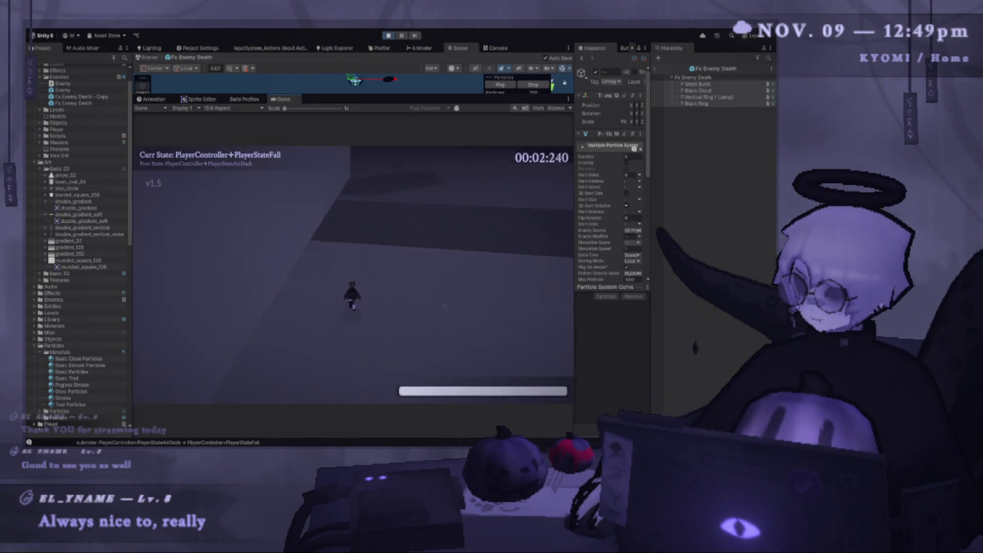
key(Escape)
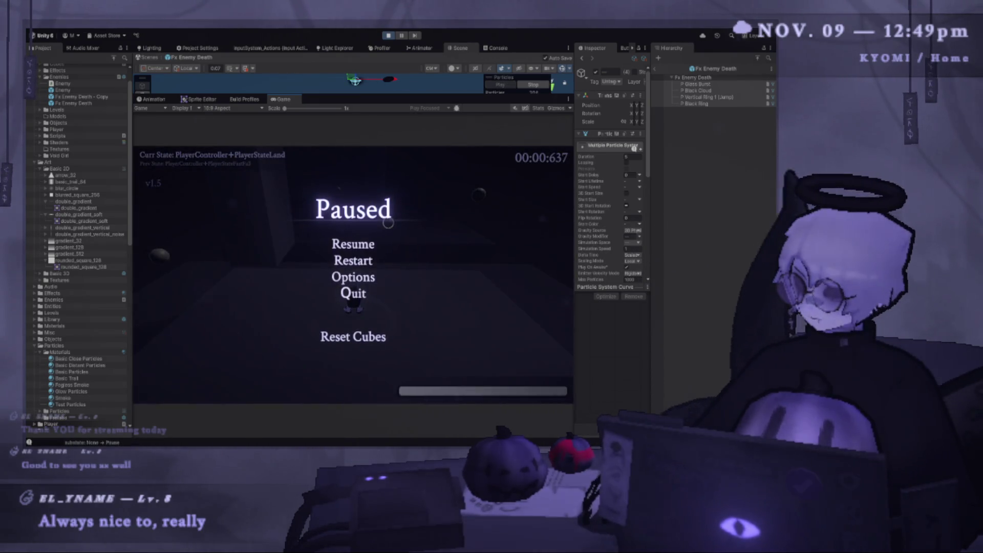
click(363, 246)
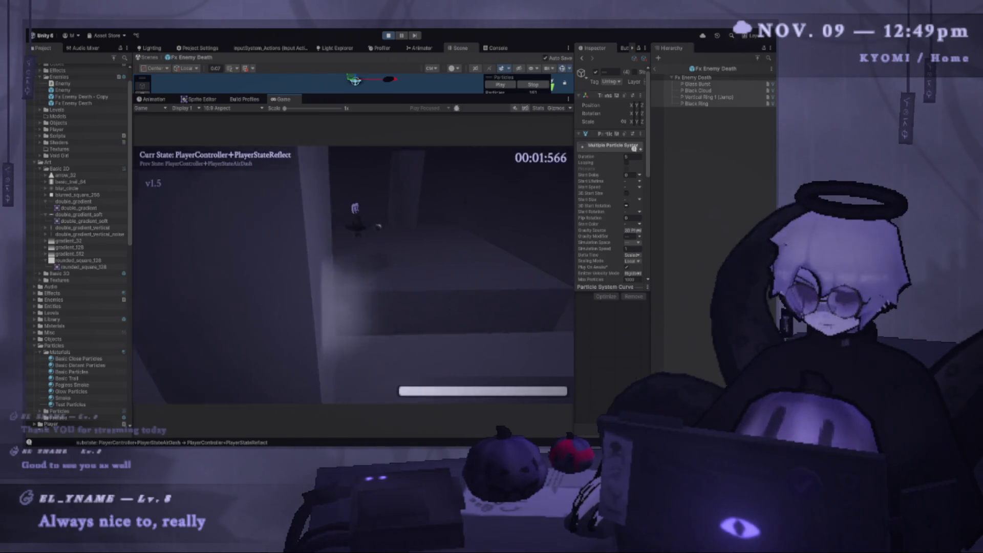
key(Escape)
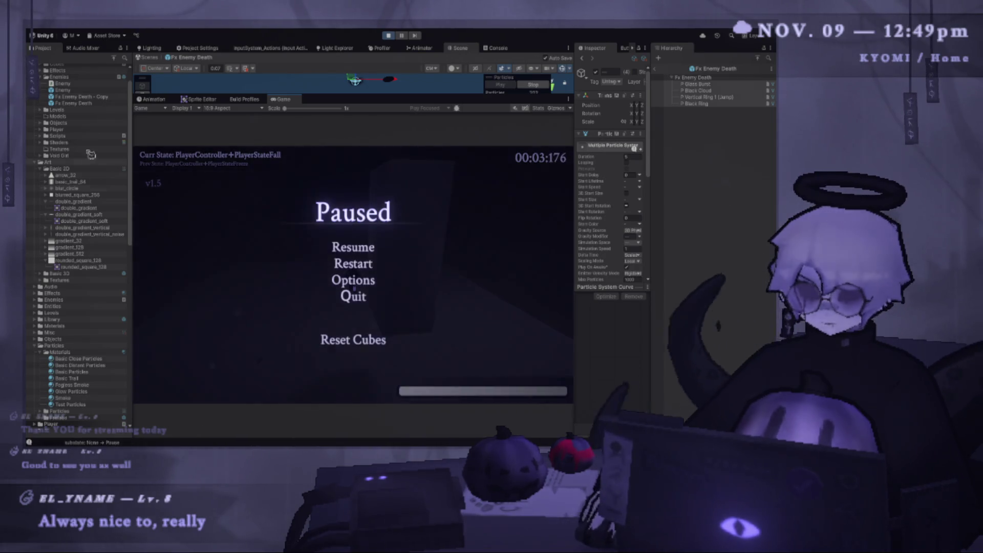
- Exit the Fx Enemy Death prefab back to Level Test and restart the level in Play mode
click(100, 104)
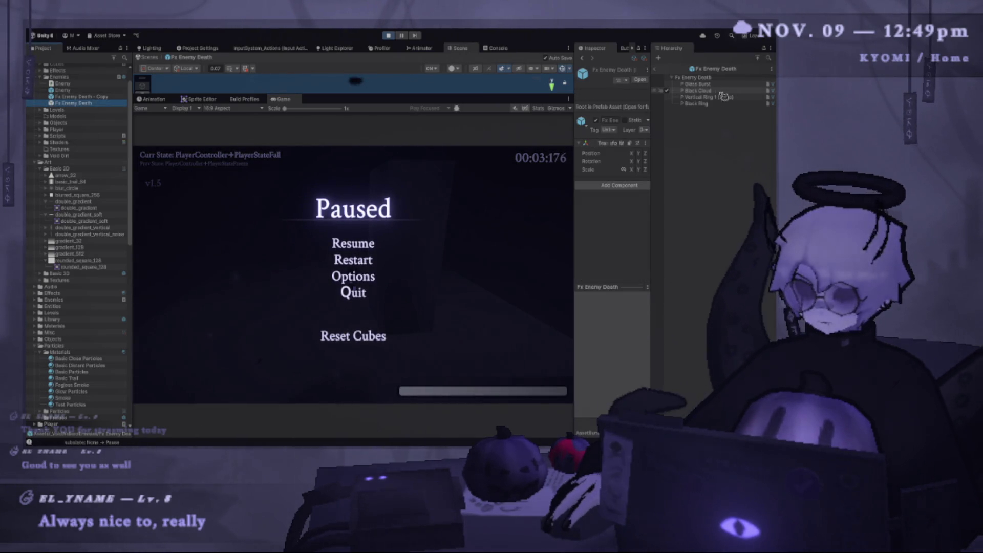
click(739, 97)
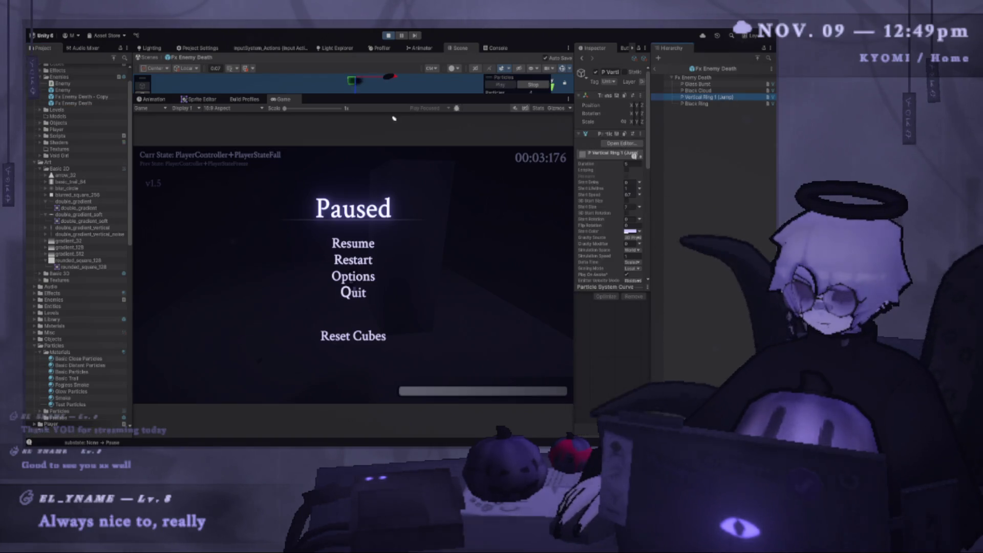
drag(393, 96, 392, 172)
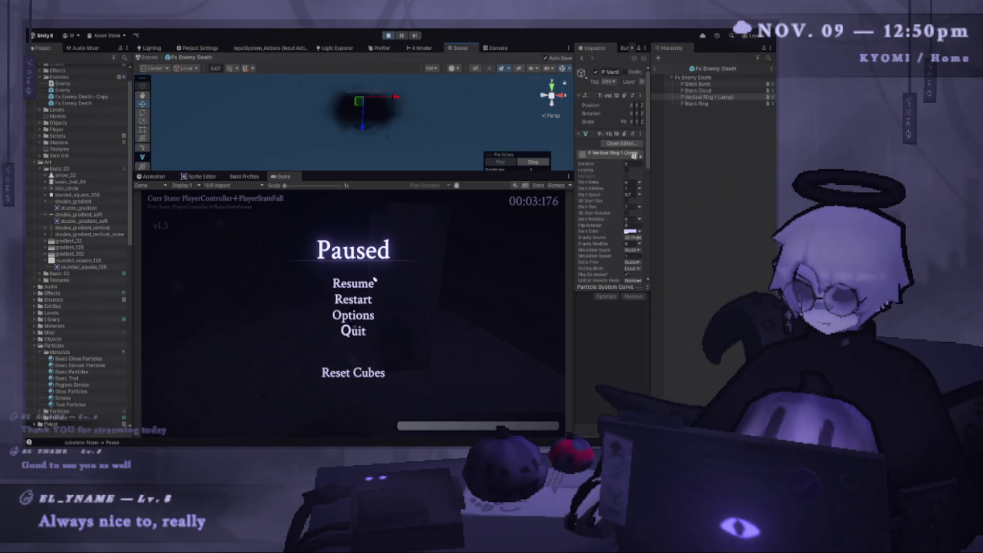
click(659, 73)
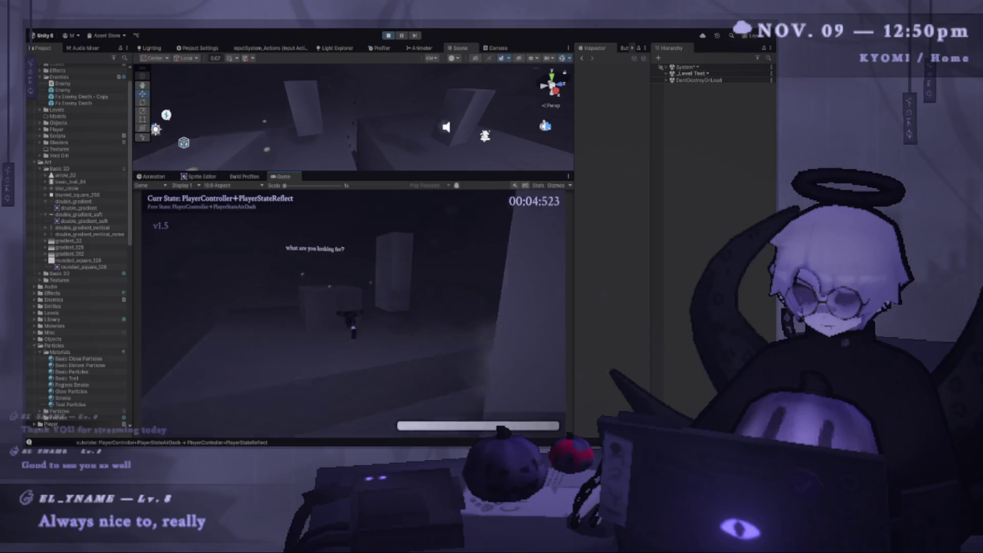
key(Escape)
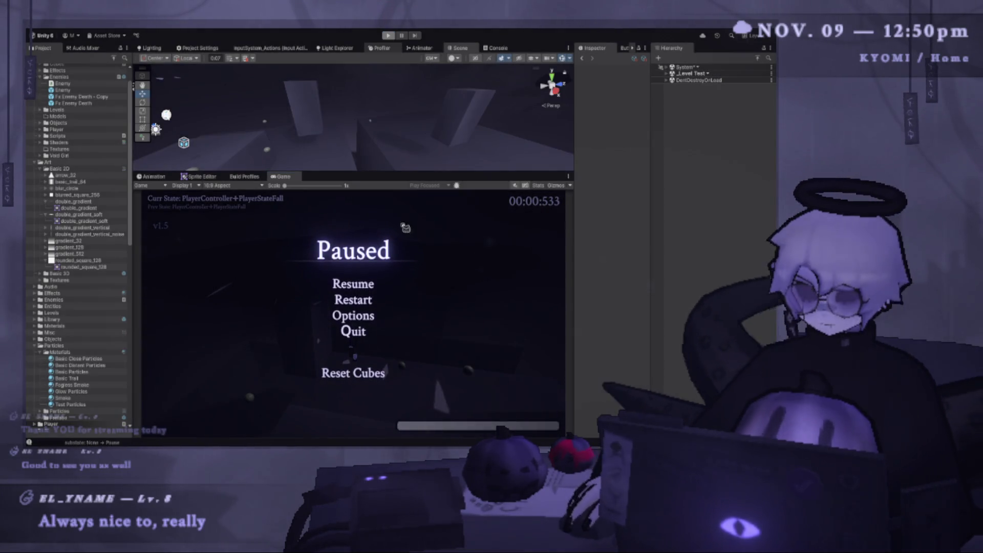
key(Escape)
- Delete the Sphere objects from the level
drag(399, 172, 359, 272)
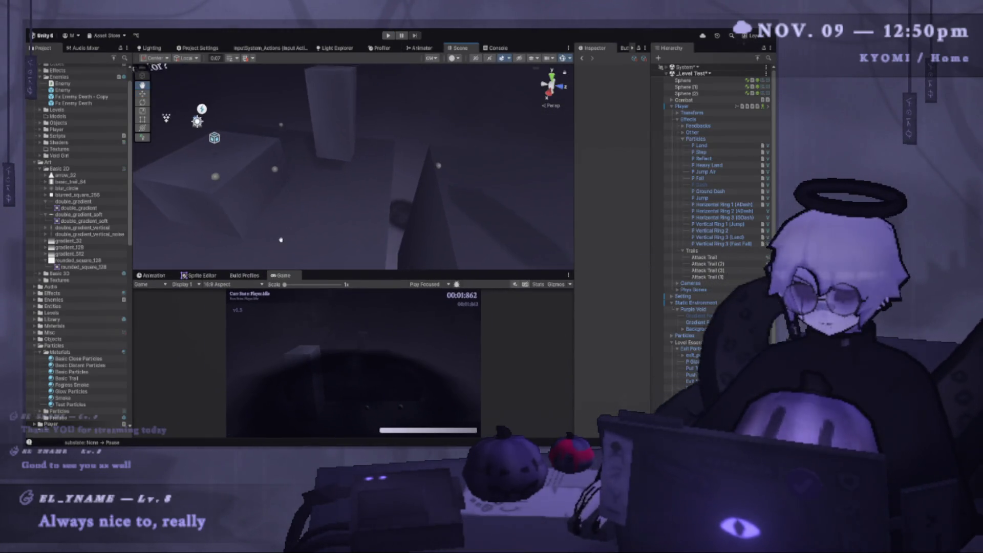
click(289, 176)
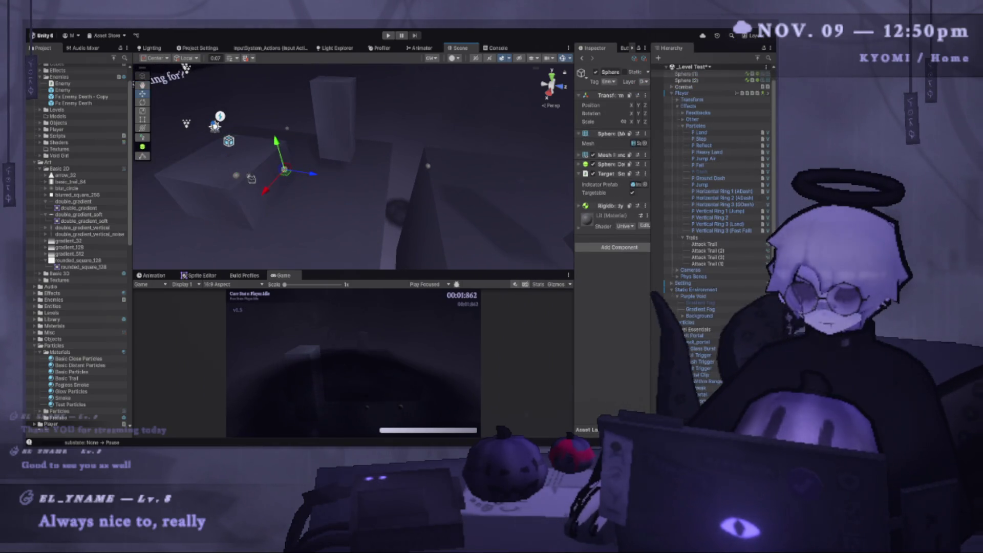
key(Delete)
- Move the Enemy up and to the left in the level
scroll(691, 393, down, 3)
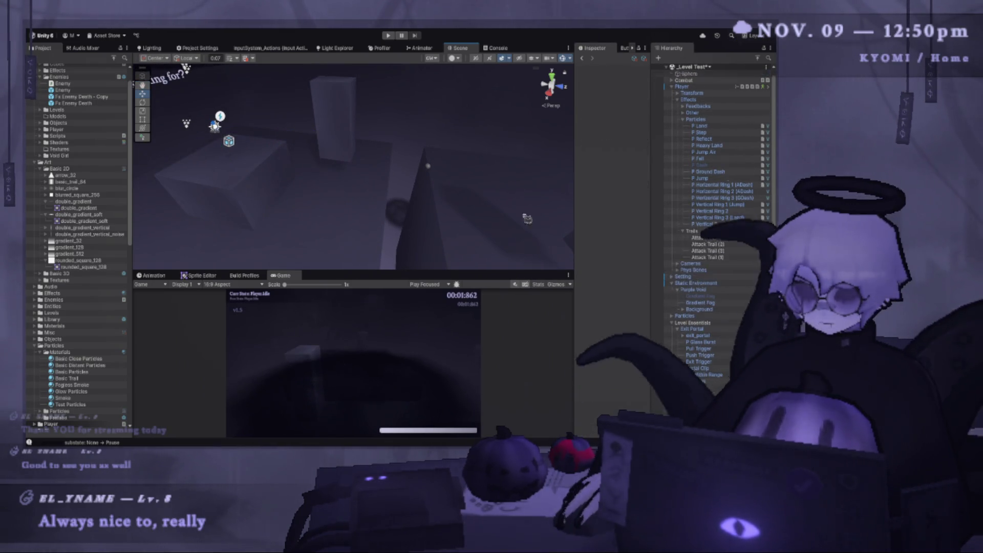
mouse_move(353, 169)
mouse_down()
mouse_move(307, 169)
mouse_move(448, 183)
mouse_move(389, 200)
mouse_up()
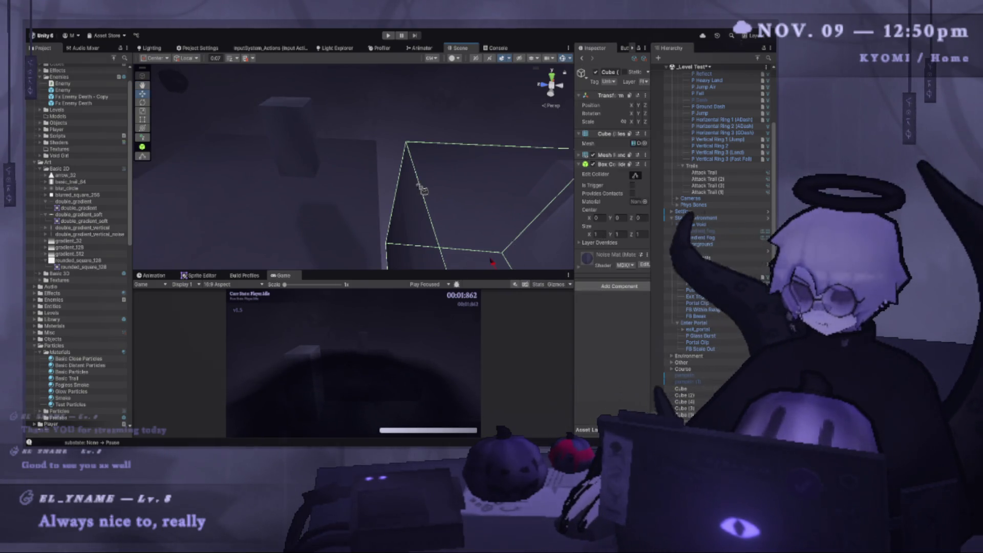
click(342, 215)
mouse_move(461, 156)
mouse_down()
mouse_move(389, 200)
mouse_move(274, 229)
mouse_up()
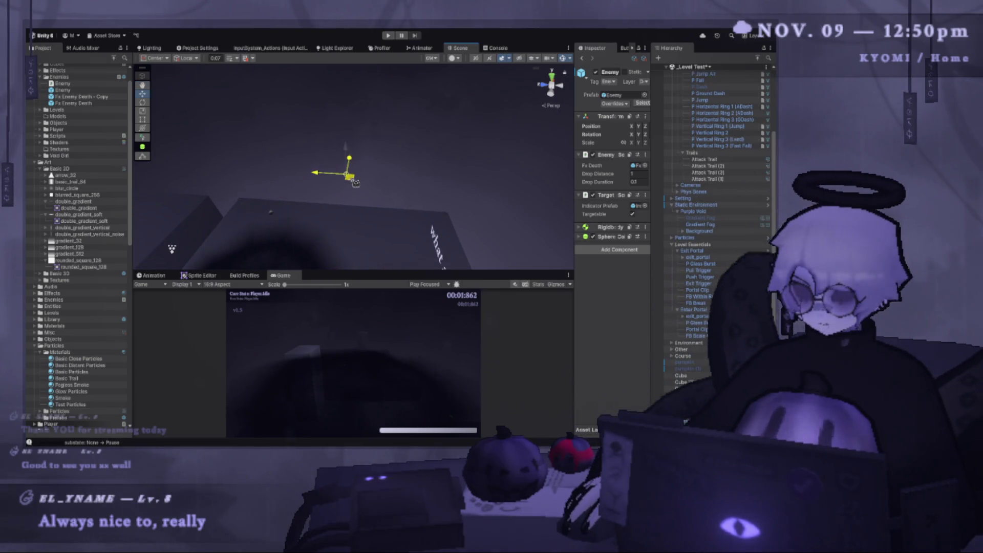
mouse_move(354, 182)
mouse_down()
mouse_move(313, 148)
mouse_move(258, 148)
mouse_up()
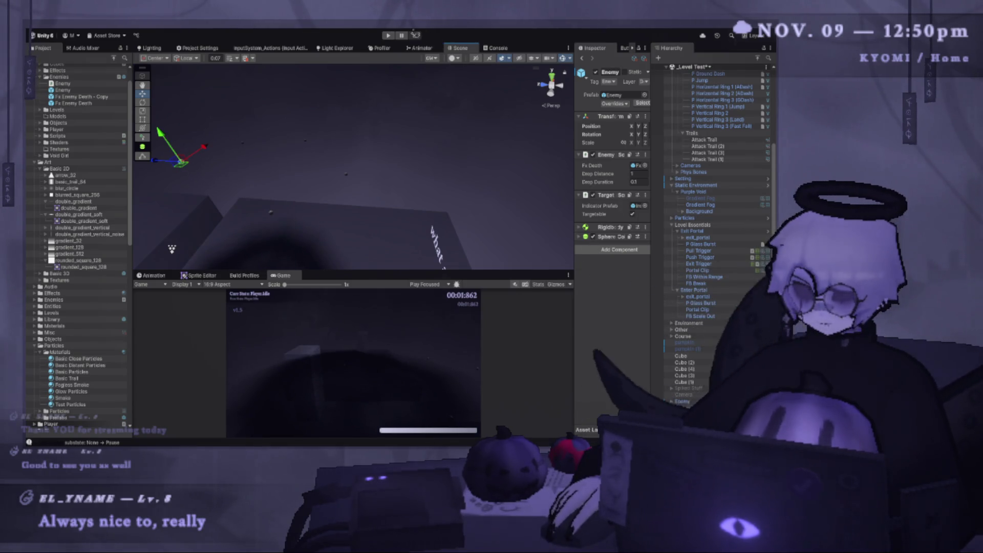
- Playtest and pause, then open a MissingReferenceException's stack trace in an enlarged Console
click(388, 35)
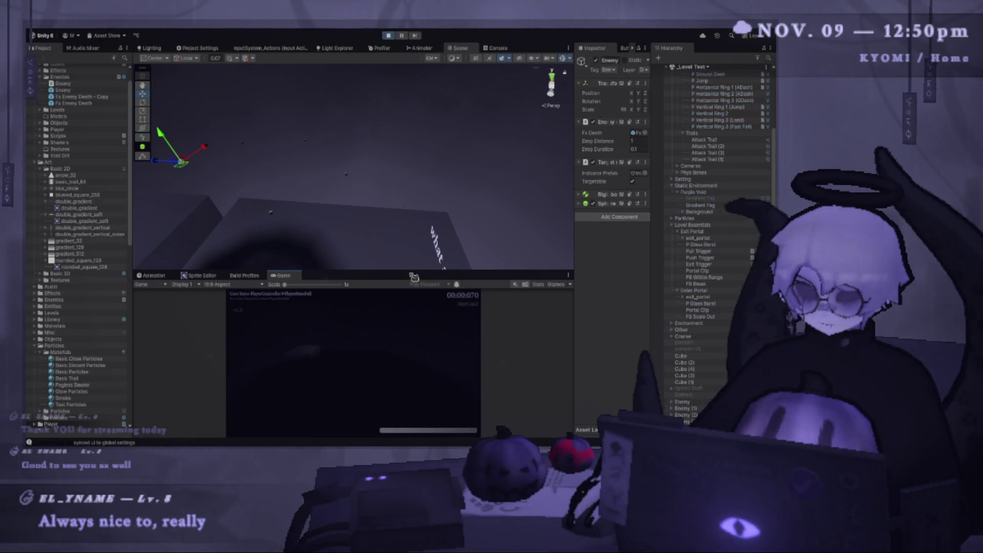
drag(409, 271, 409, 87)
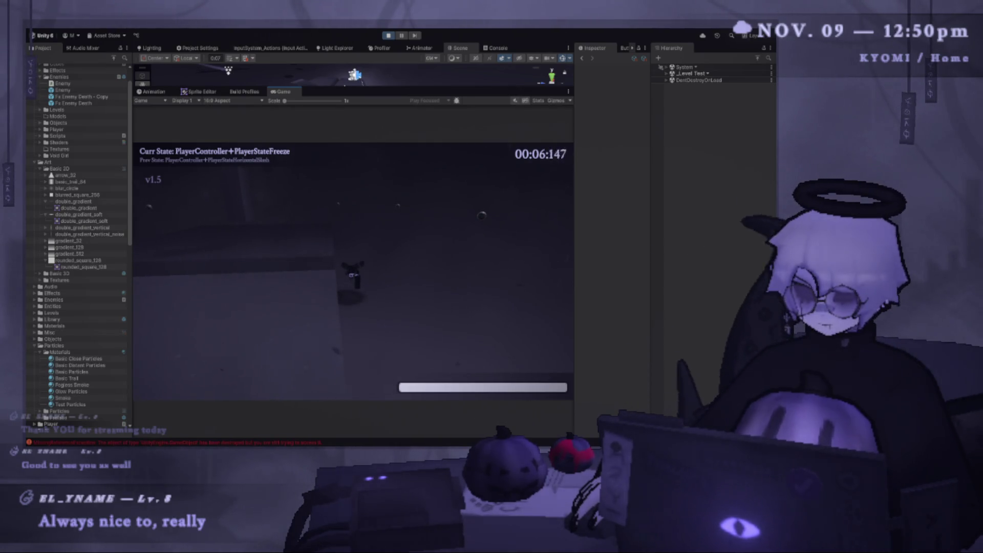
key(Escape)
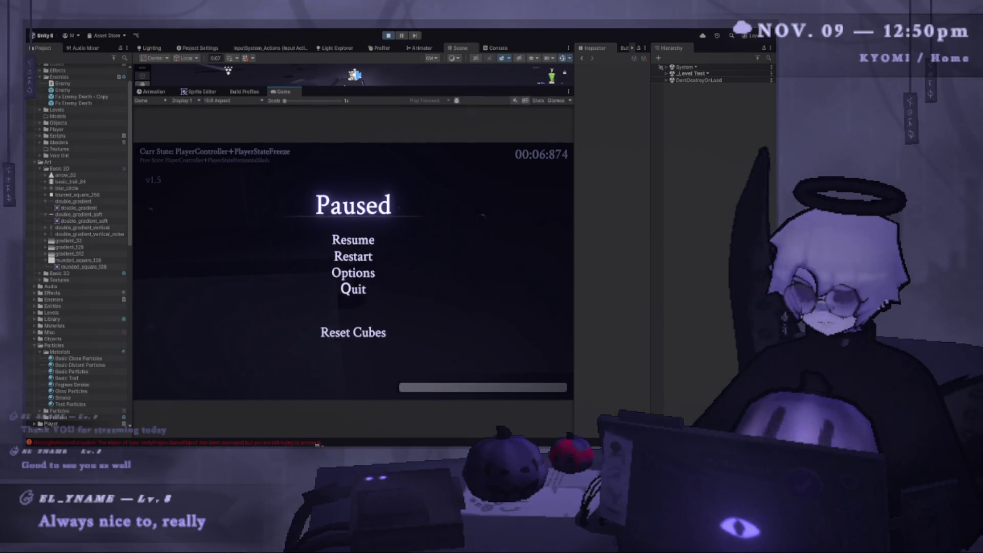
key(ctrl+shift+c)
drag(355, 90, 356, 238)
click(384, 121)
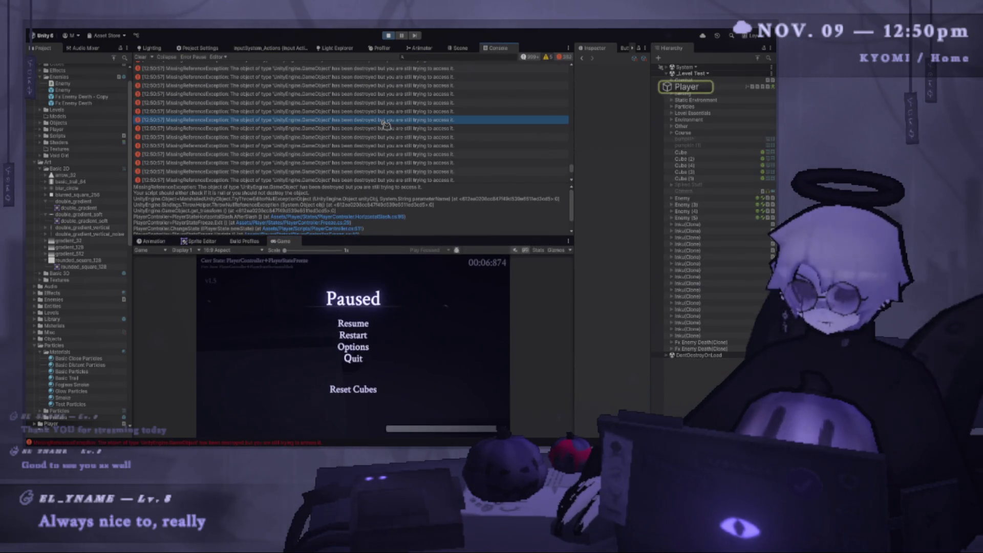
double_click(346, 120)
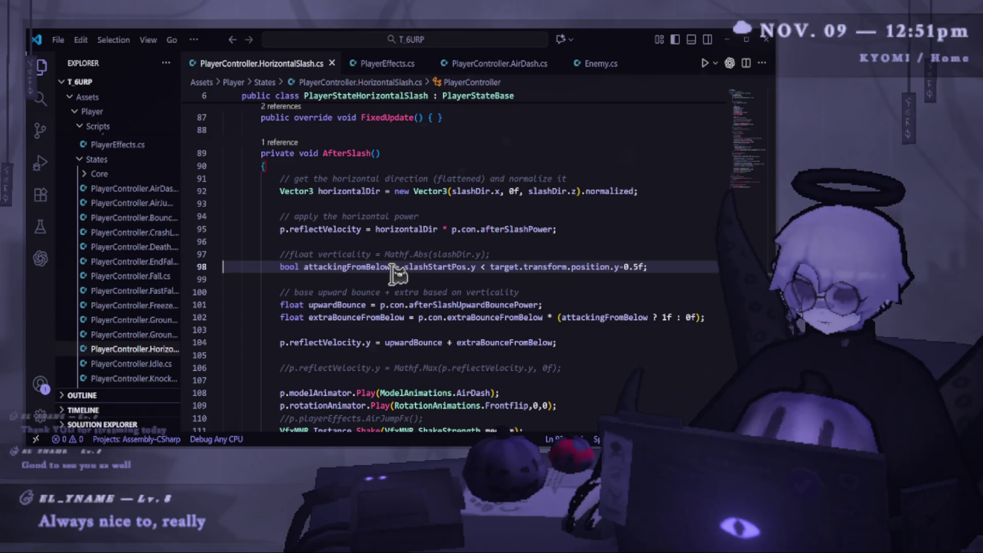
drag(259, 266, 691, 270)
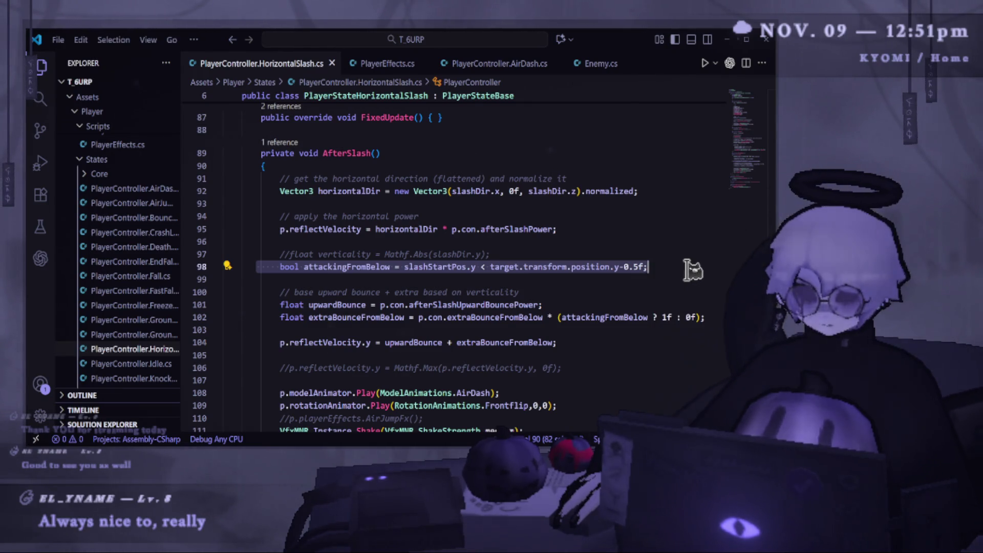
key(alt+Tab)
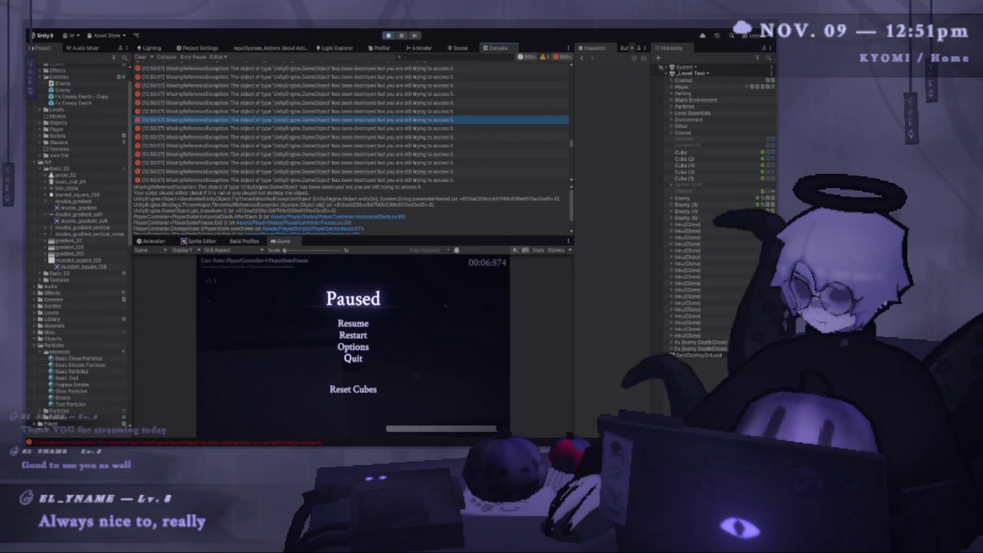
- Stop and restart Play mode, enlarging the Game view over the Console
click(361, 323)
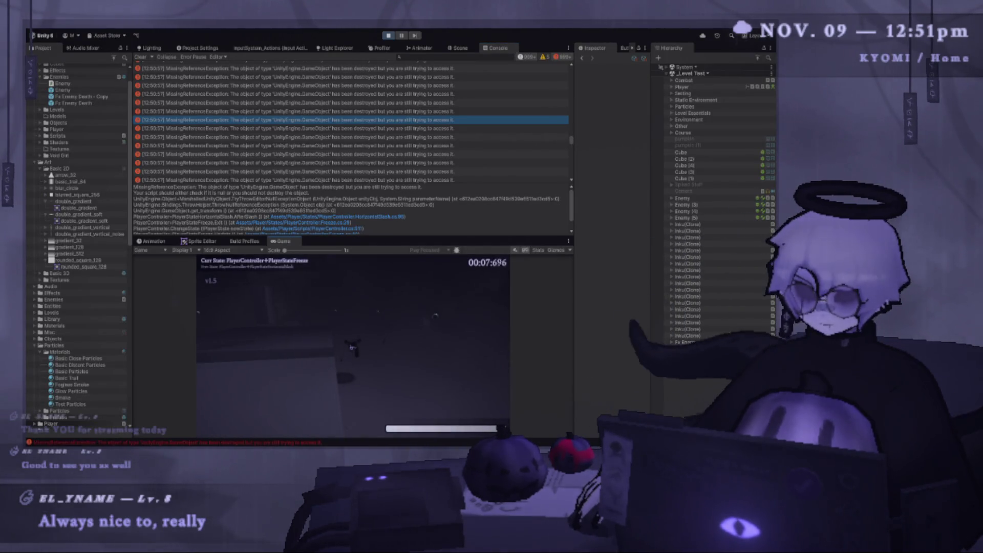
key(Escape)
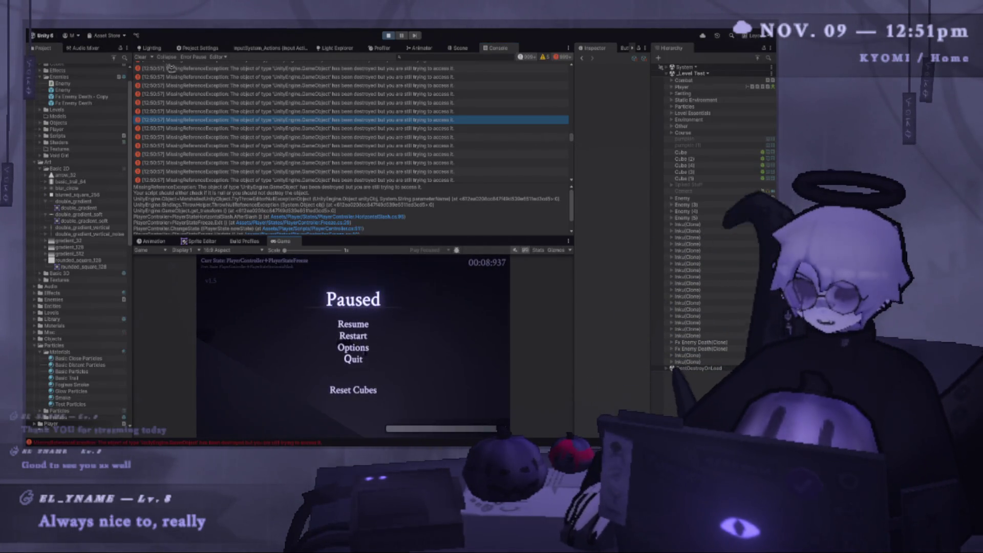
click(388, 35)
click(389, 35)
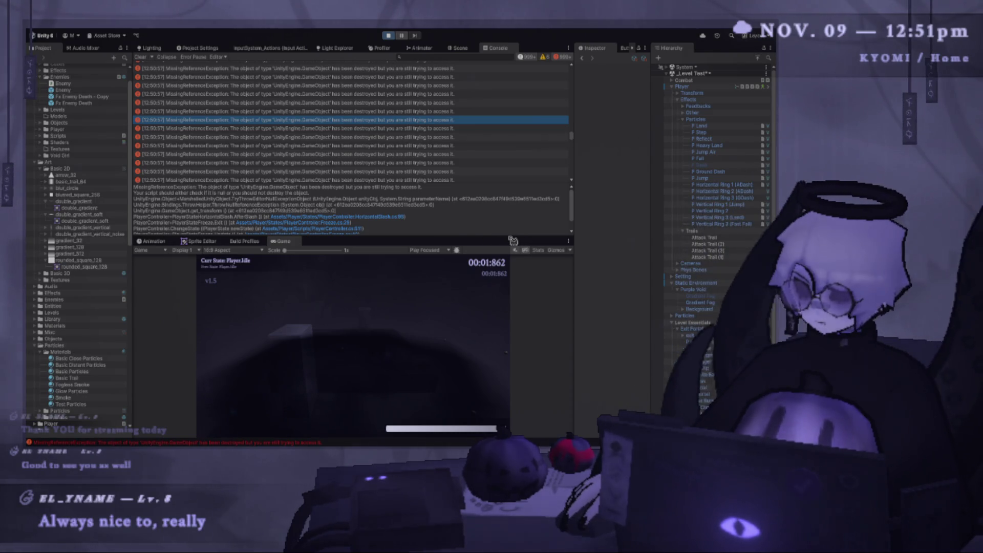
drag(512, 240, 513, 85)
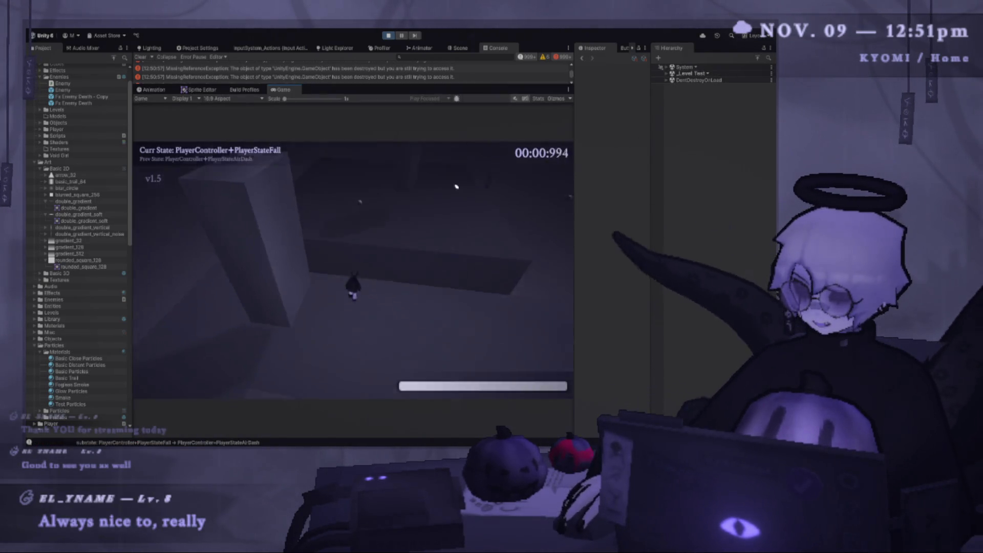
key(Escape)
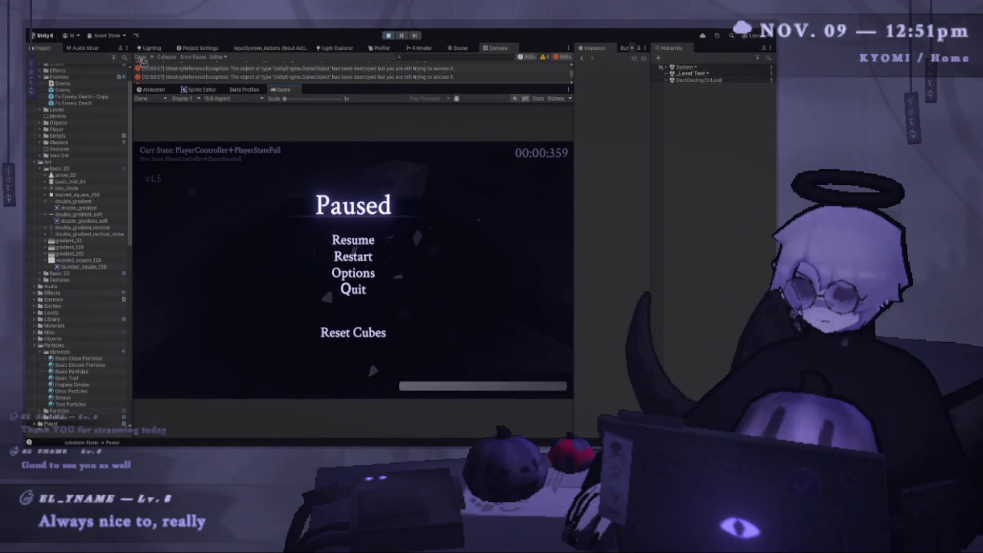
click(370, 238)
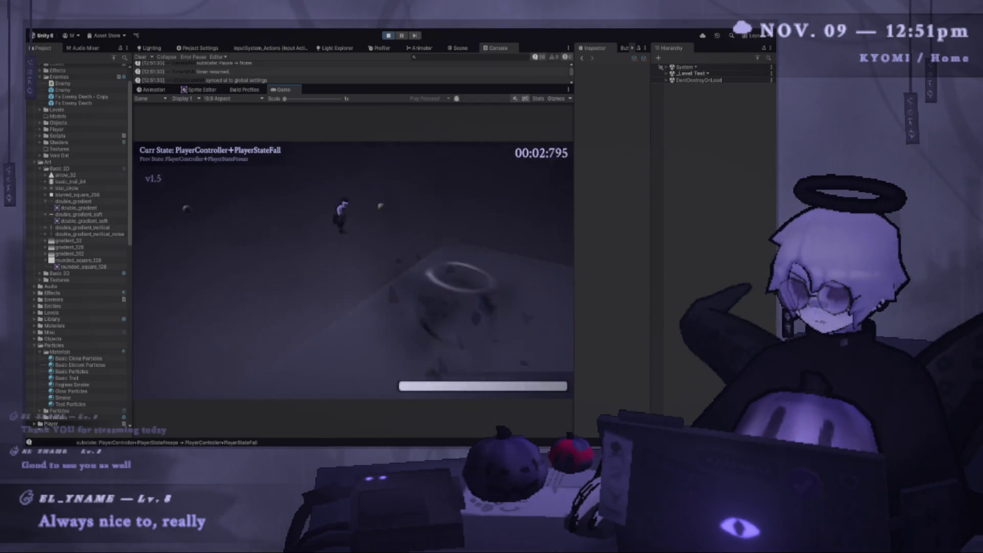
key(space)
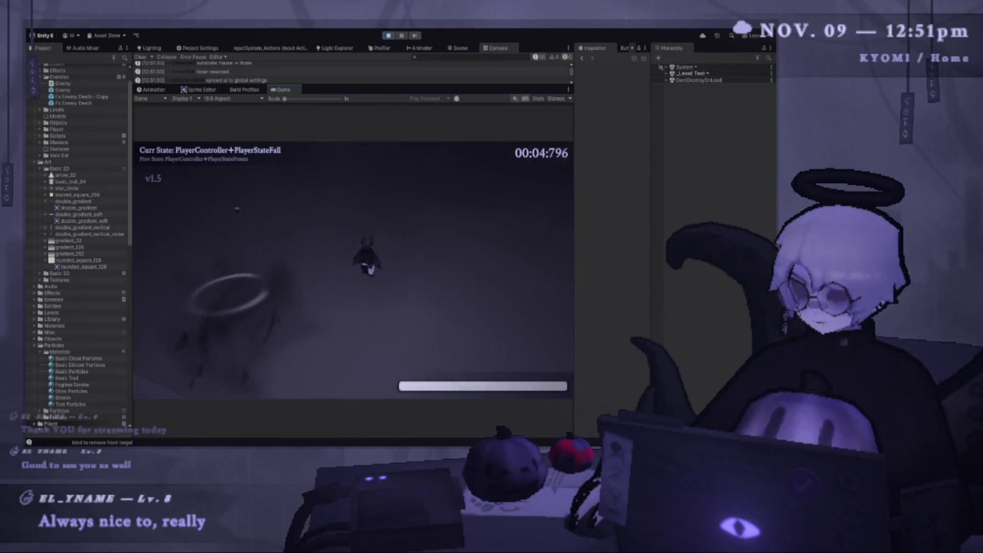
key(space)
click(354, 191)
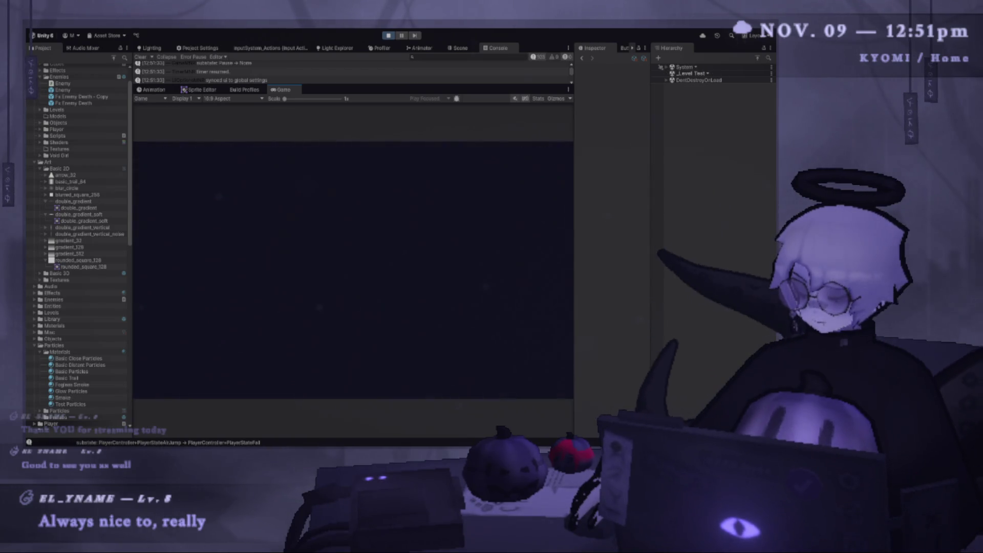
key(shift)
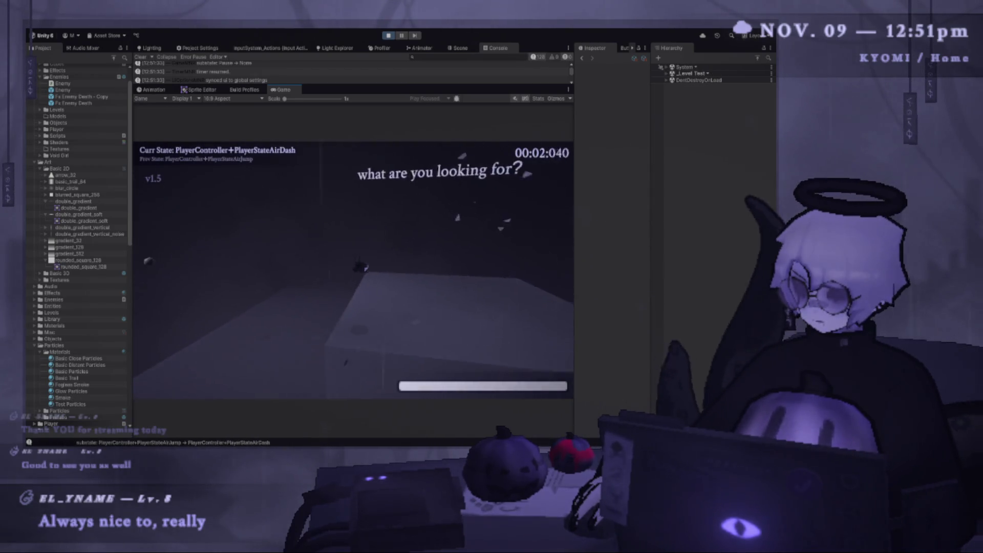
key(space)
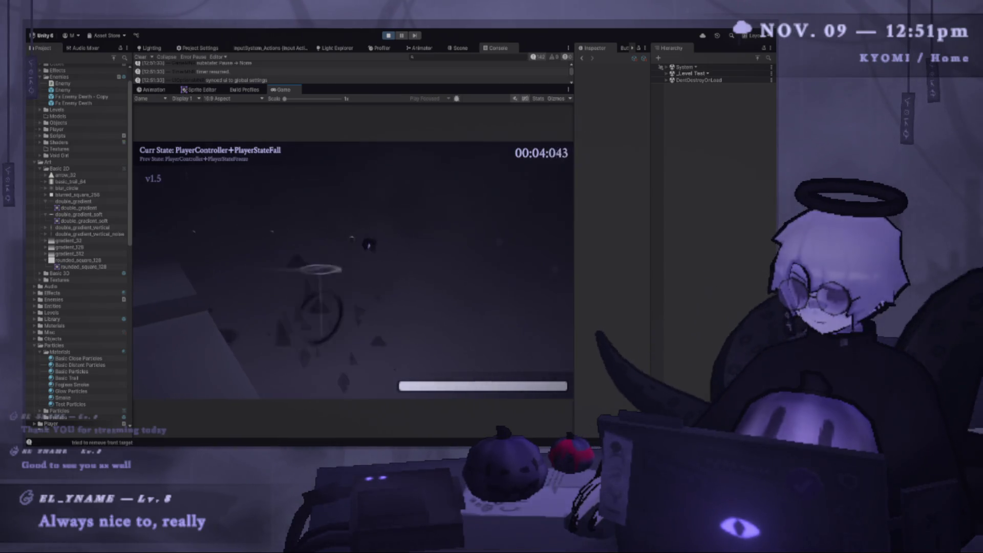
key(x)
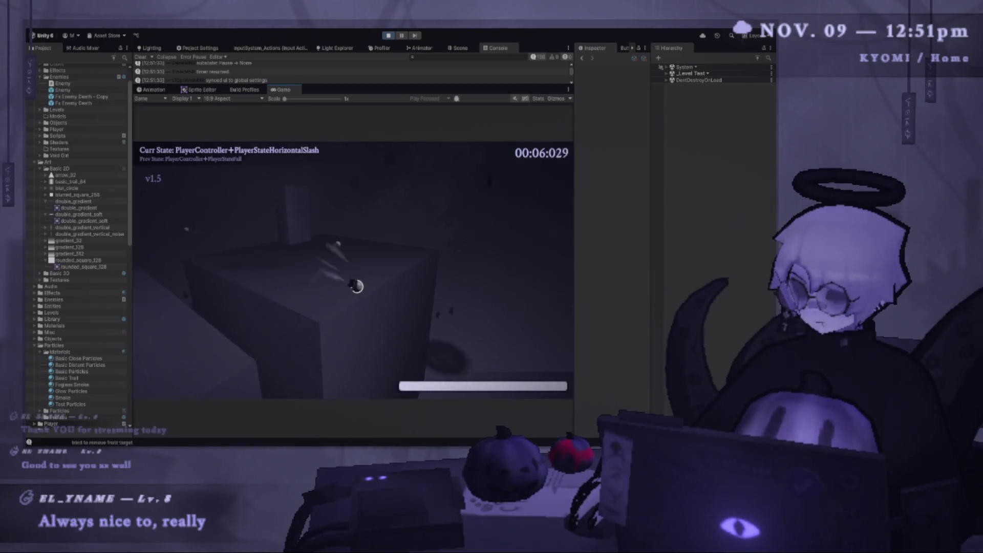
key(space)
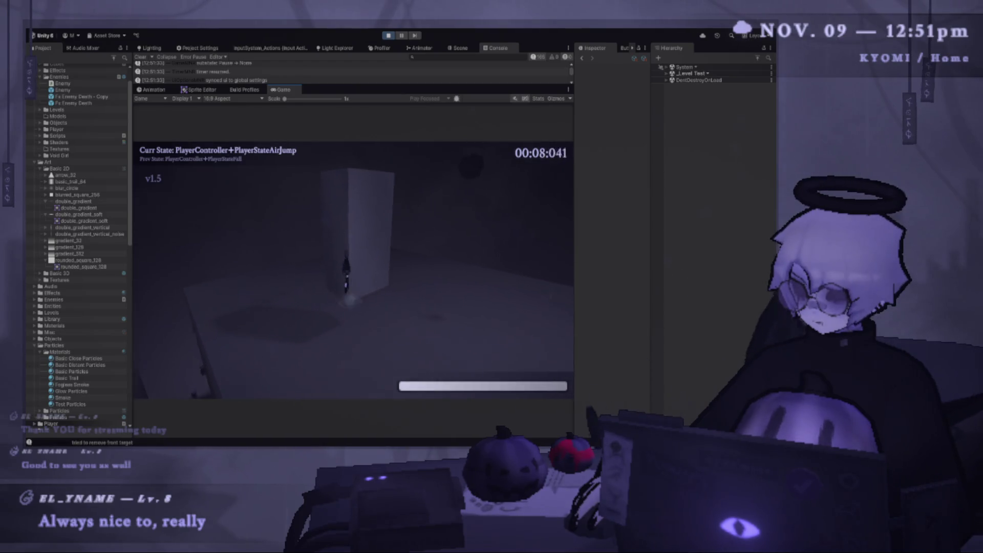
key(x)
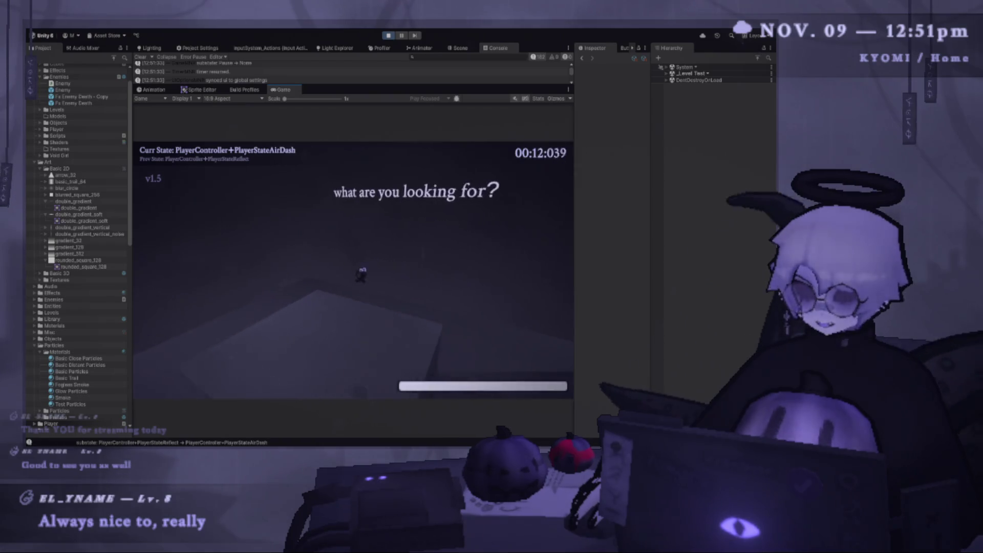
key(space)
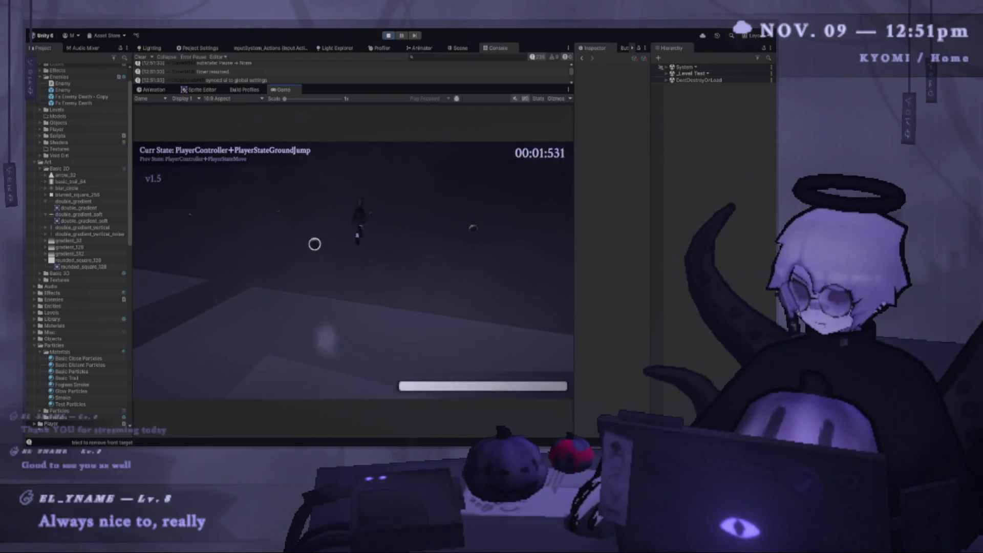
key(x)
key(shift)
key(space)
key(shift)
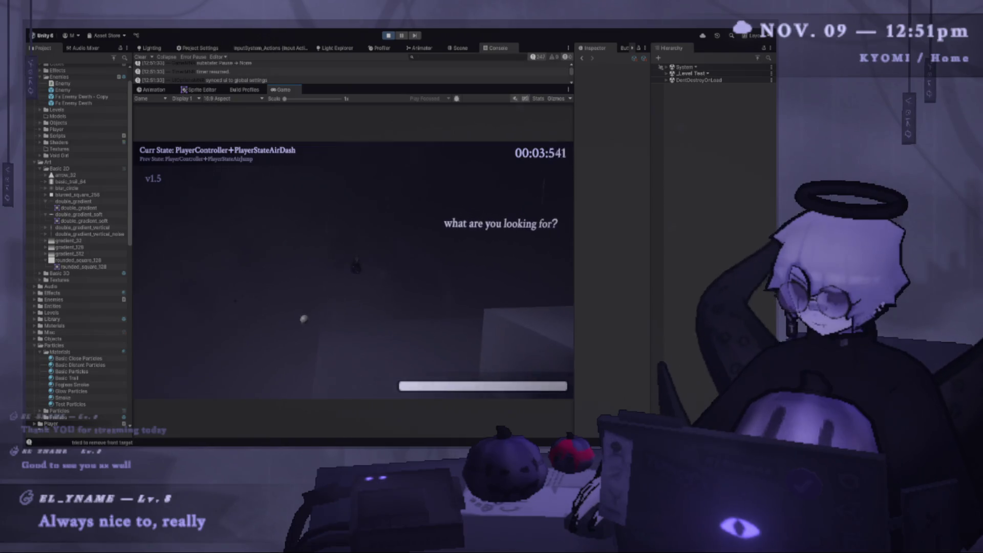
key(x)
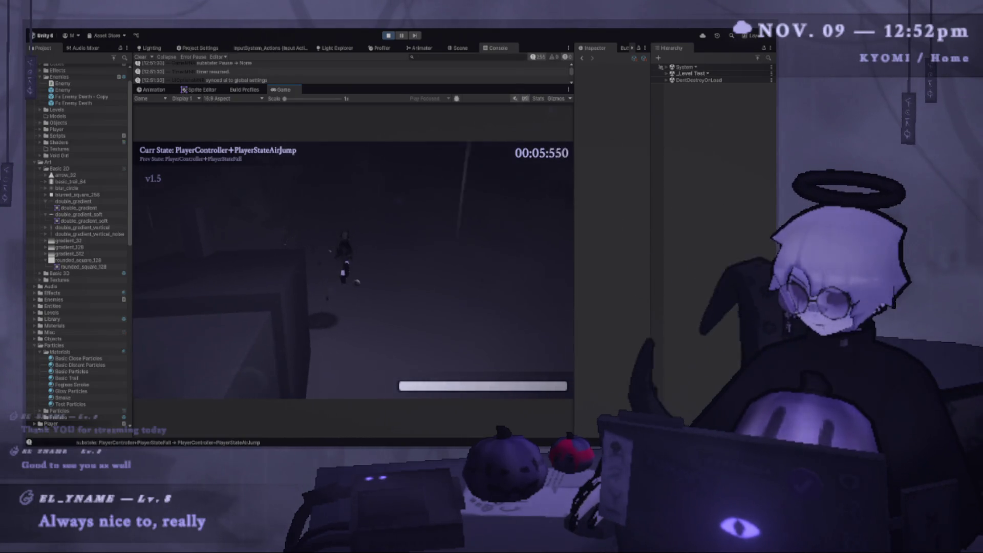
key(x)
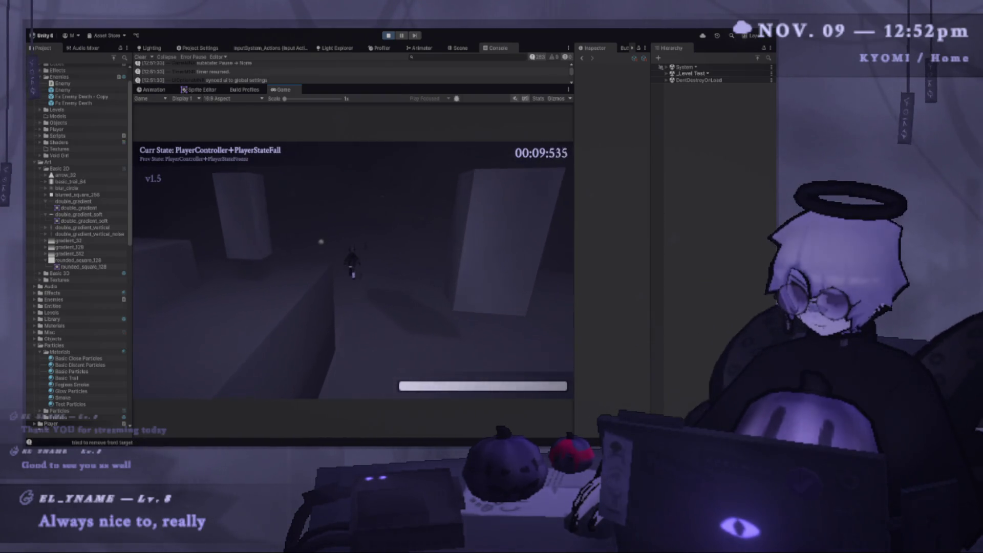
key(space)
key(shift)
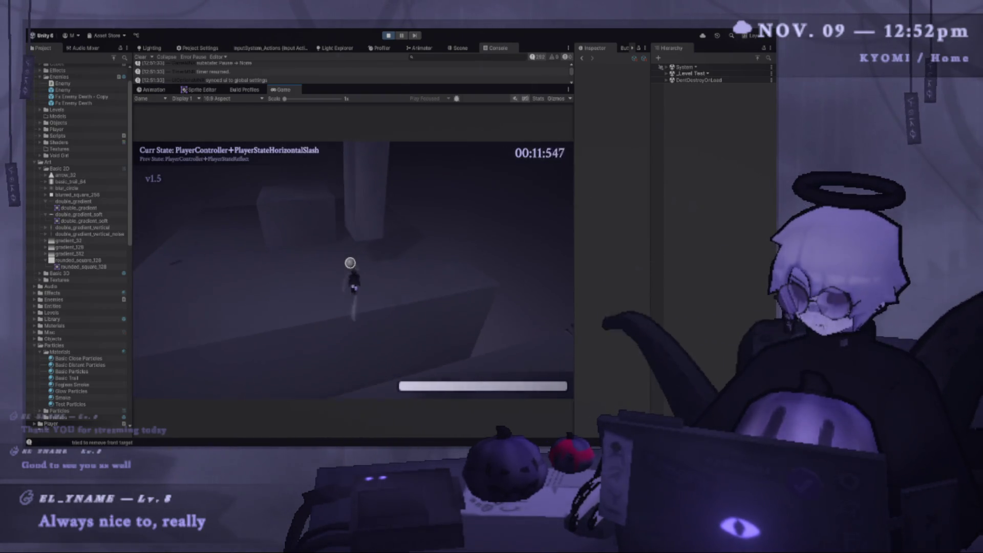
key(shift)
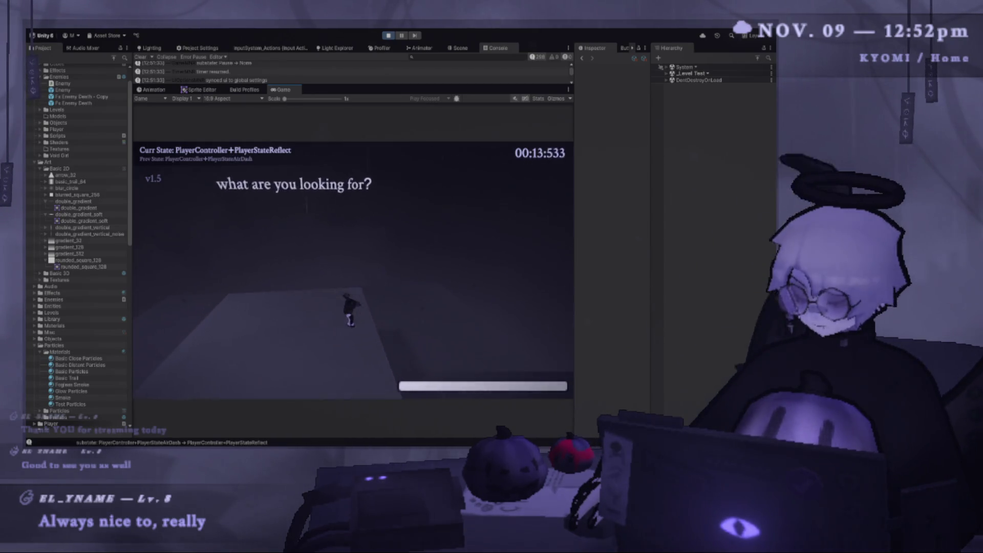
key(w)
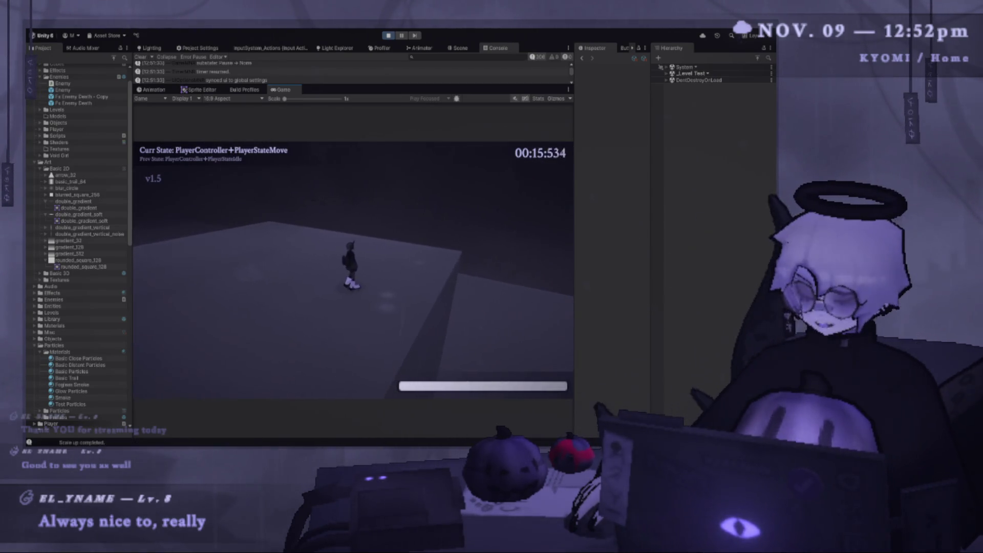
key(r)
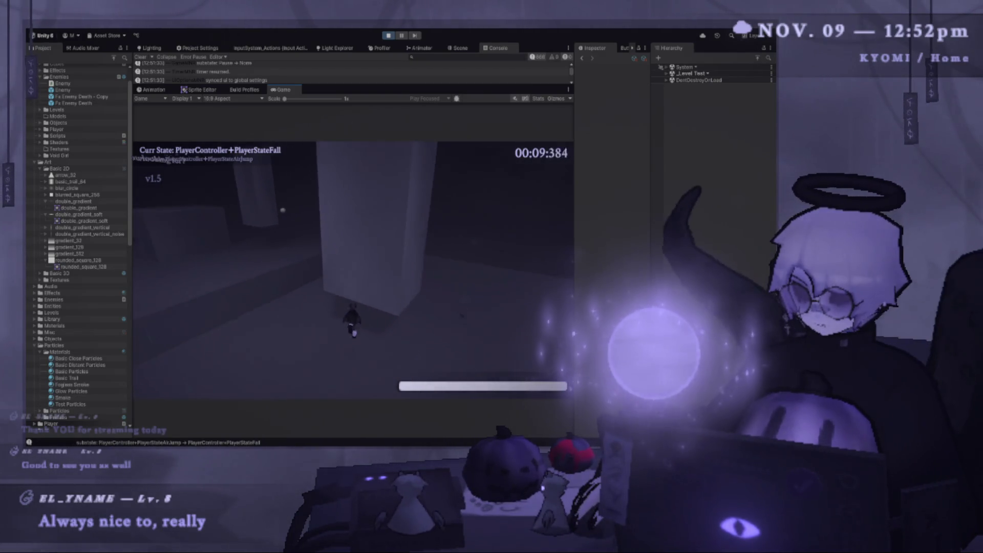
key(shift)
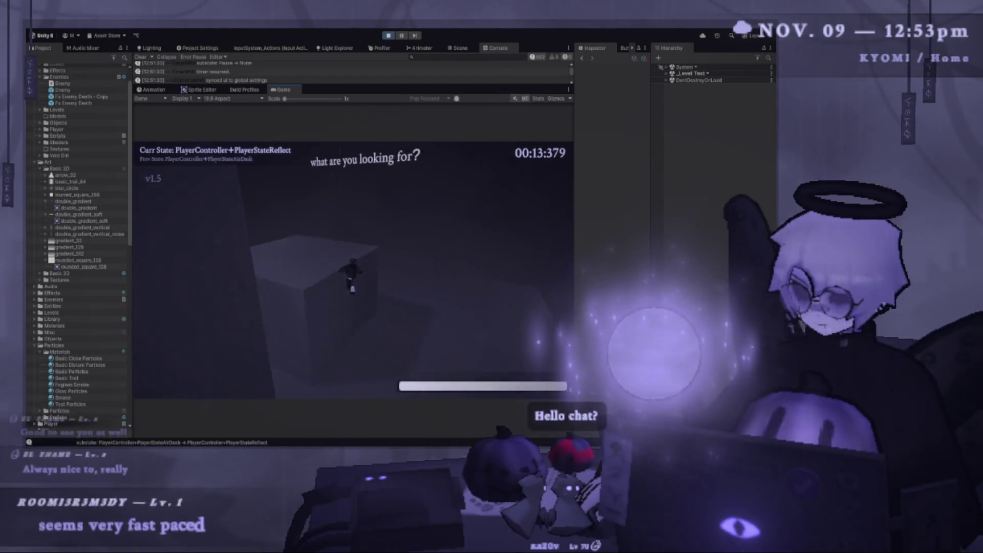
key(w)
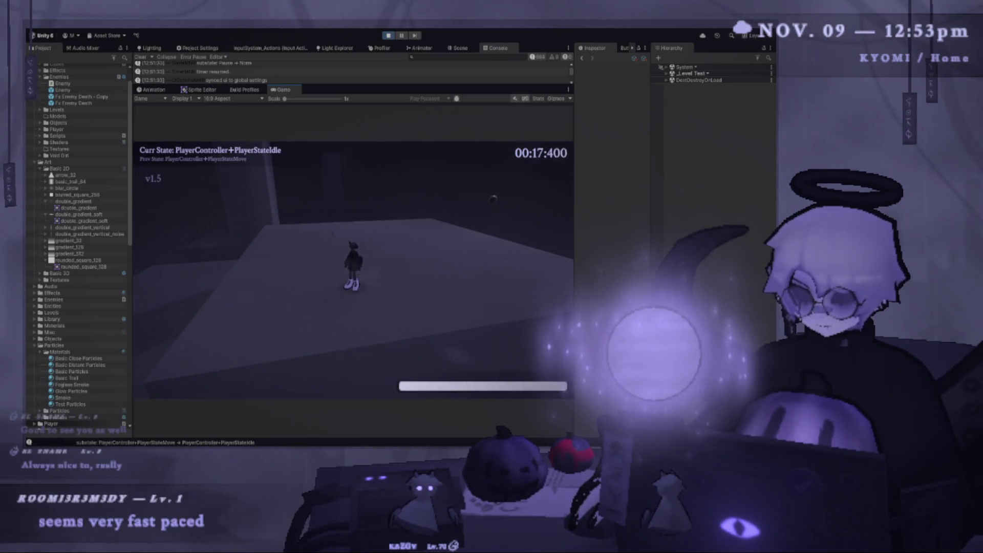
key(w)
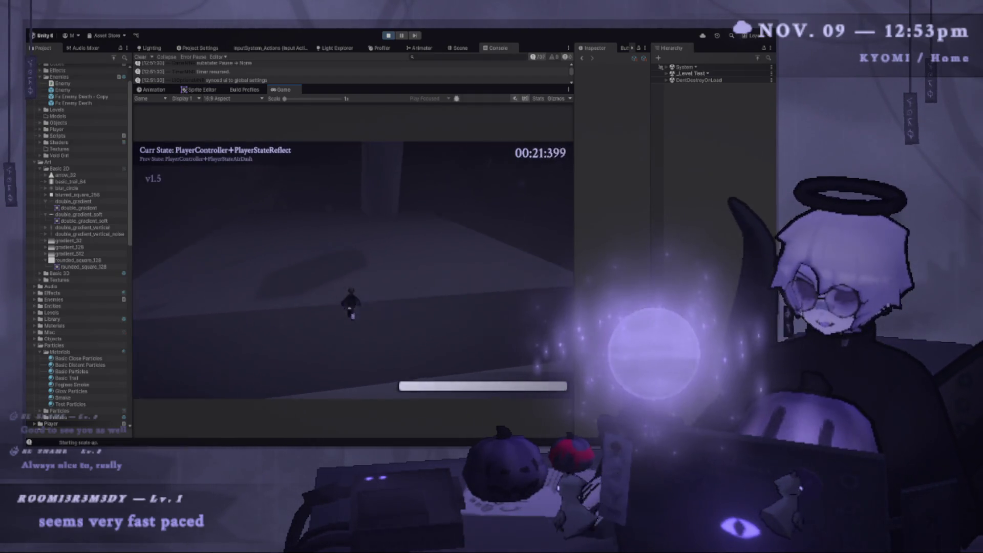
key(w)
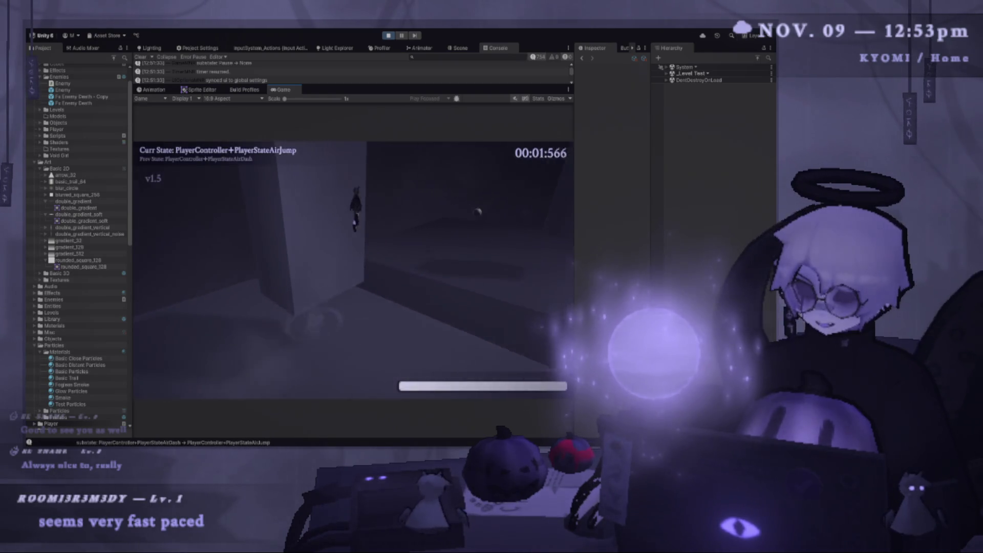
key(shift)
key(space)
key(shift)
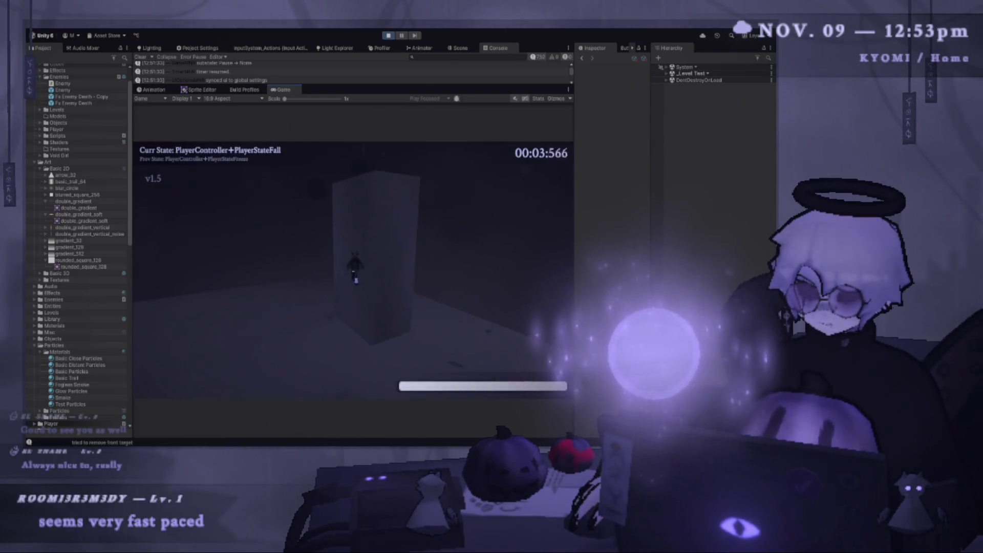
key(w)
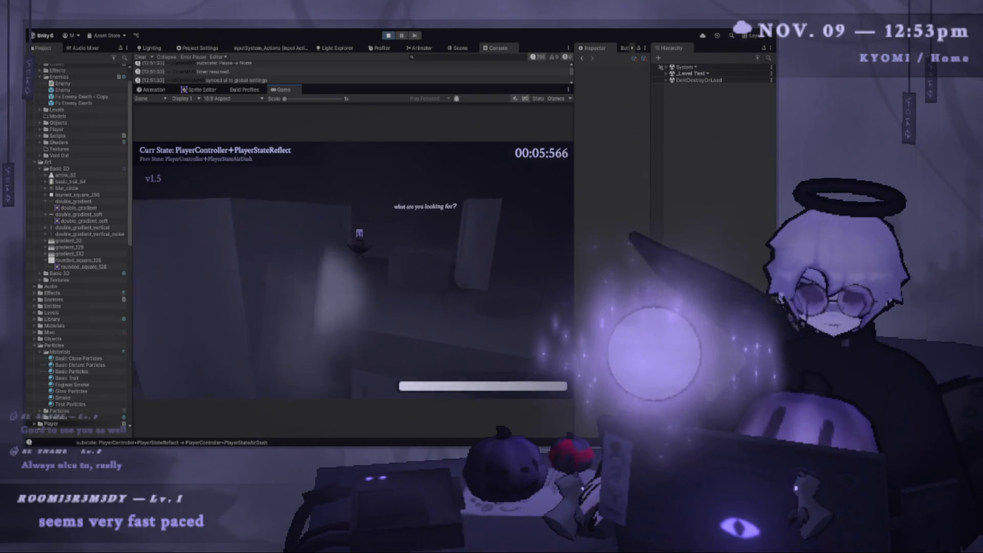
key(space)
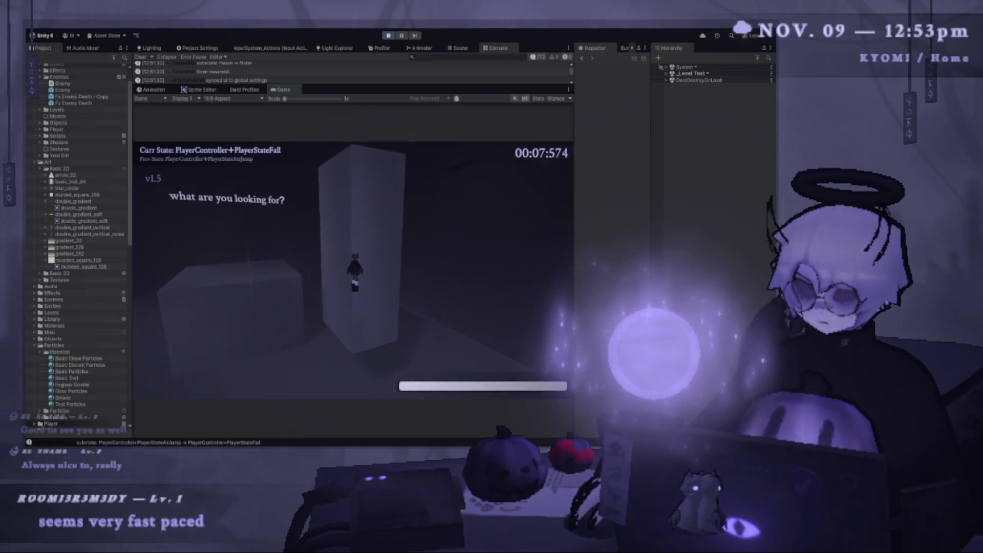
key(space)
key(shift)
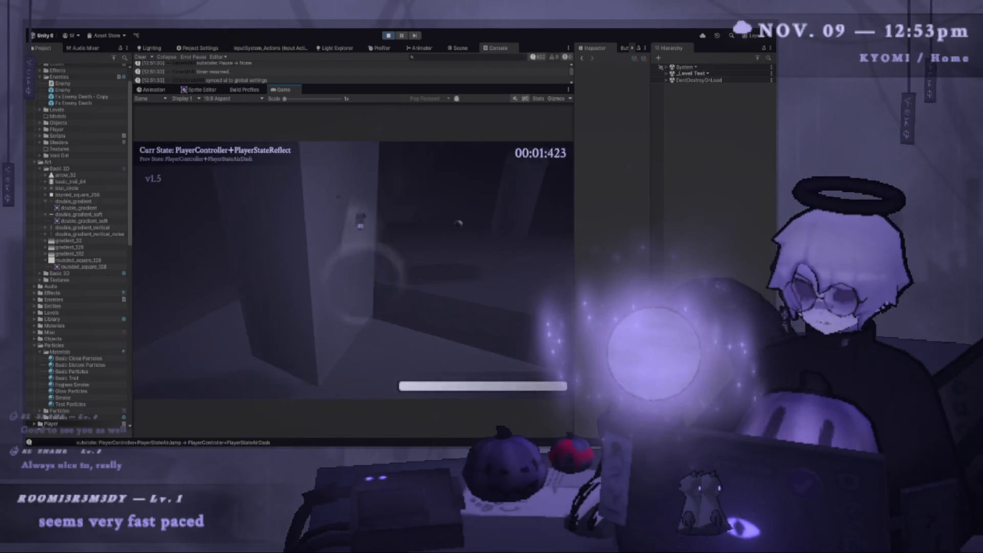
click(334, 277)
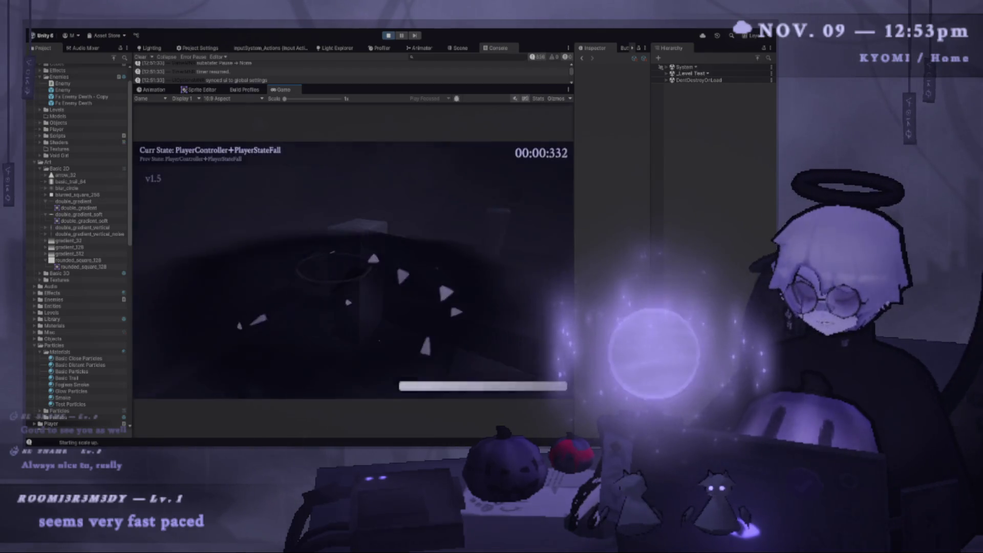
key(s)
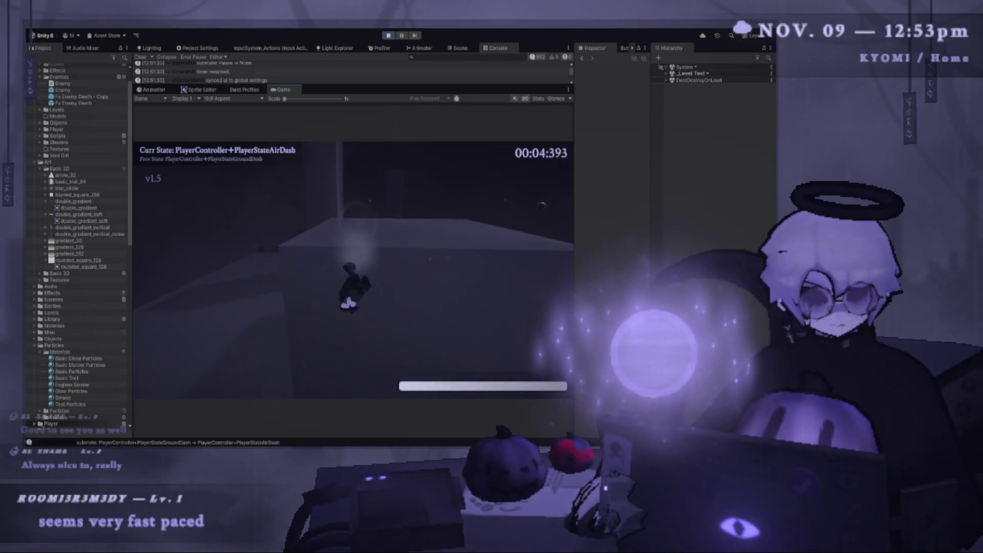
key(shift)
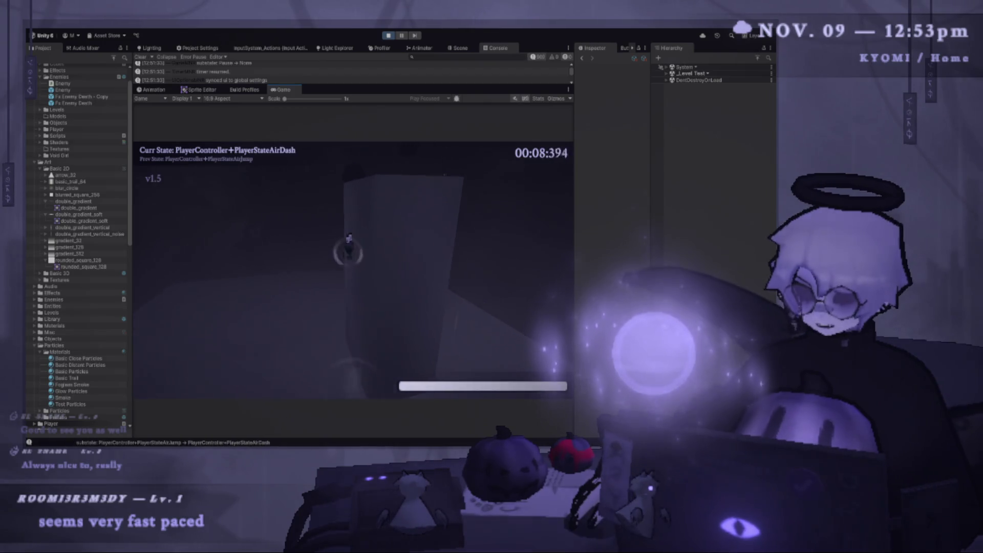
key(shift)
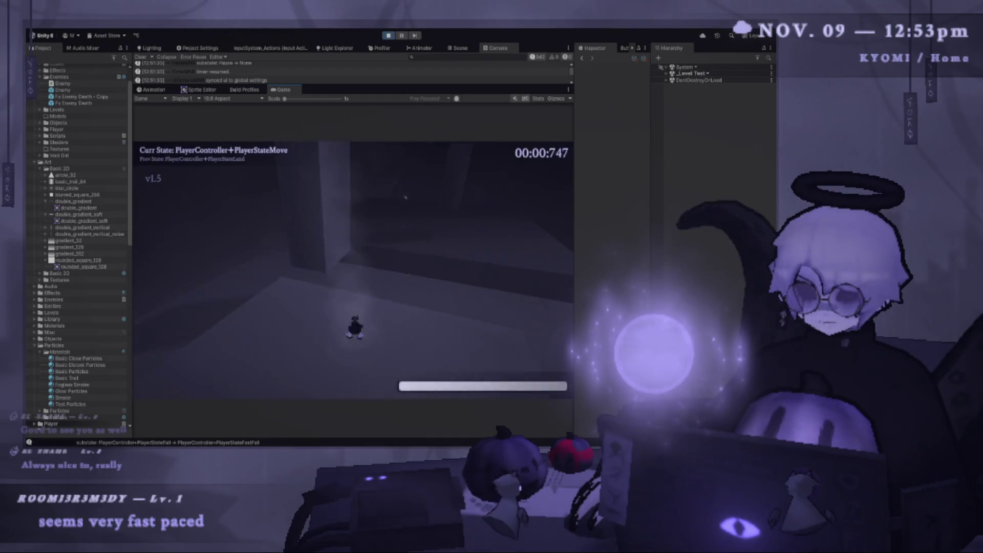
key(space)
key(shift)
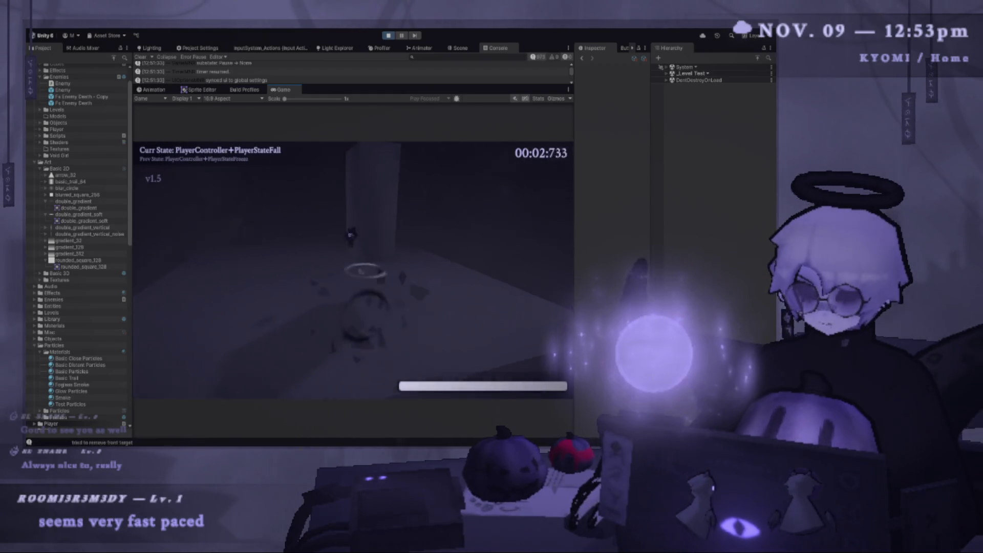
key(shift)
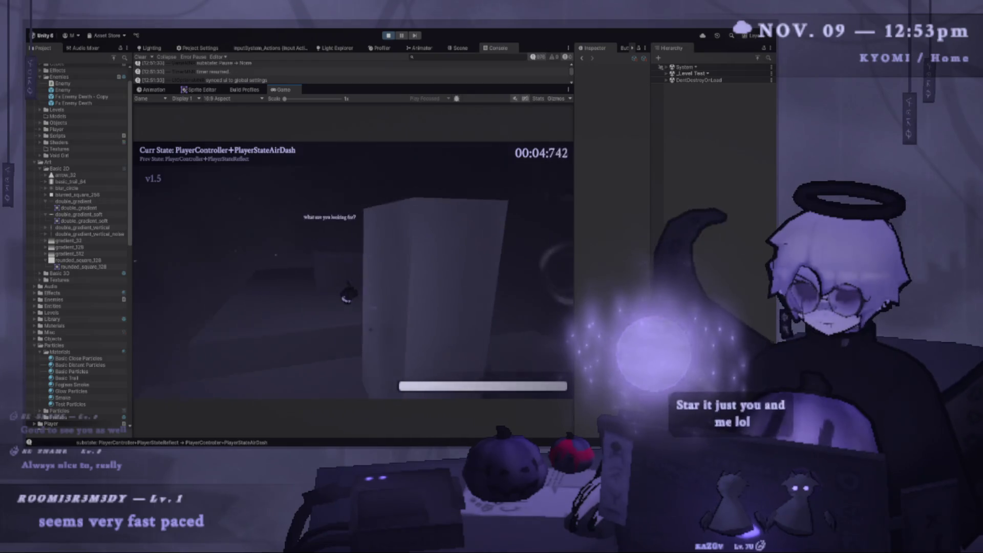
key(space)
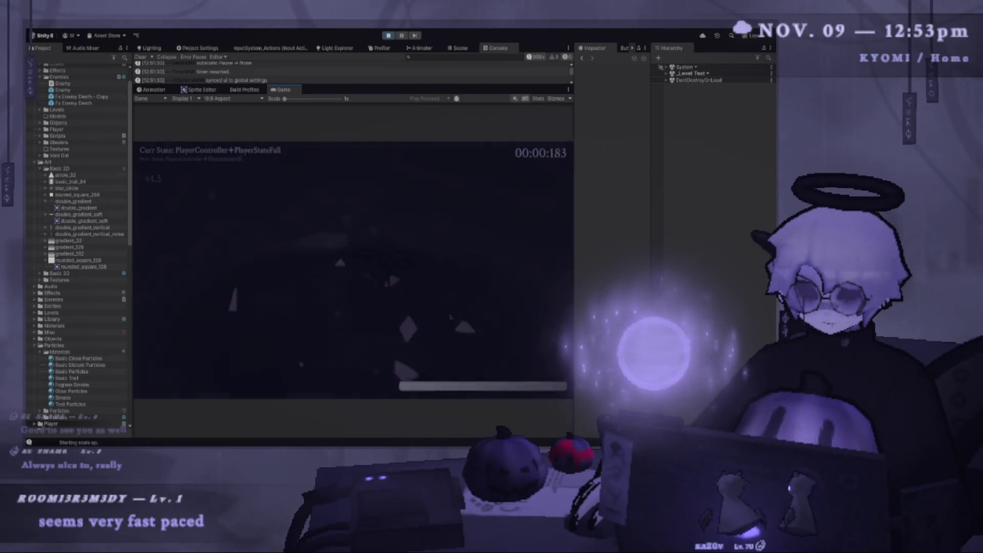
key(shift)
key(space)
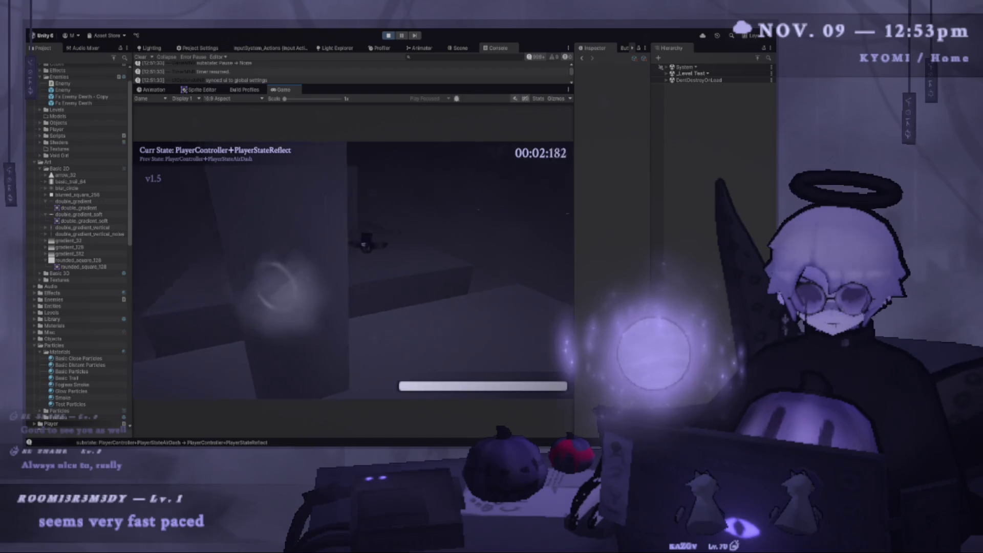
key(shift)
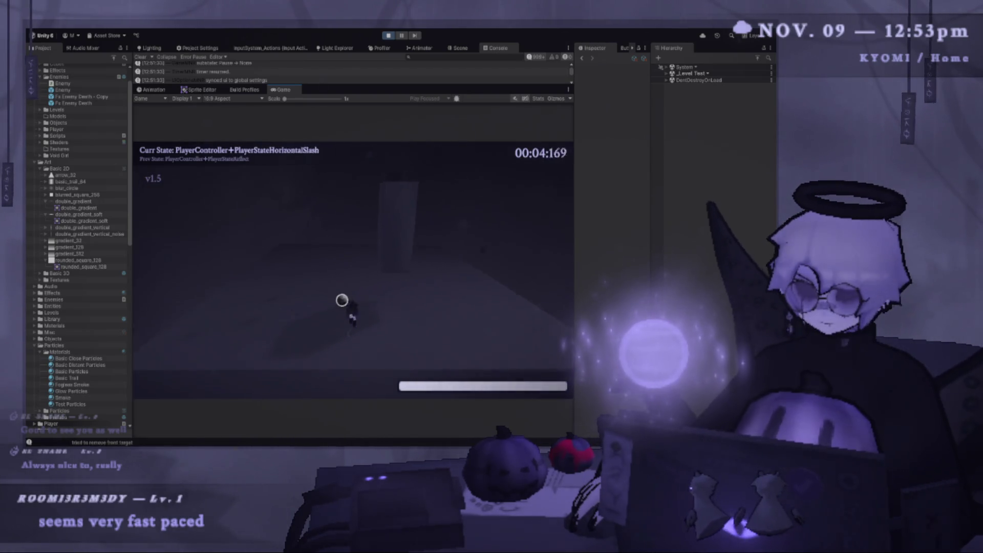
key(Escape)
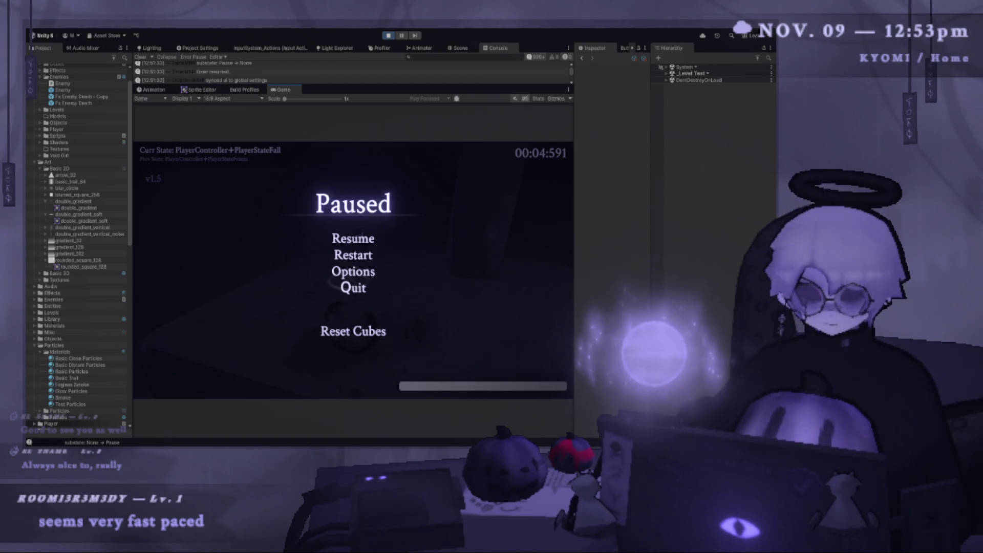
key(Escape)
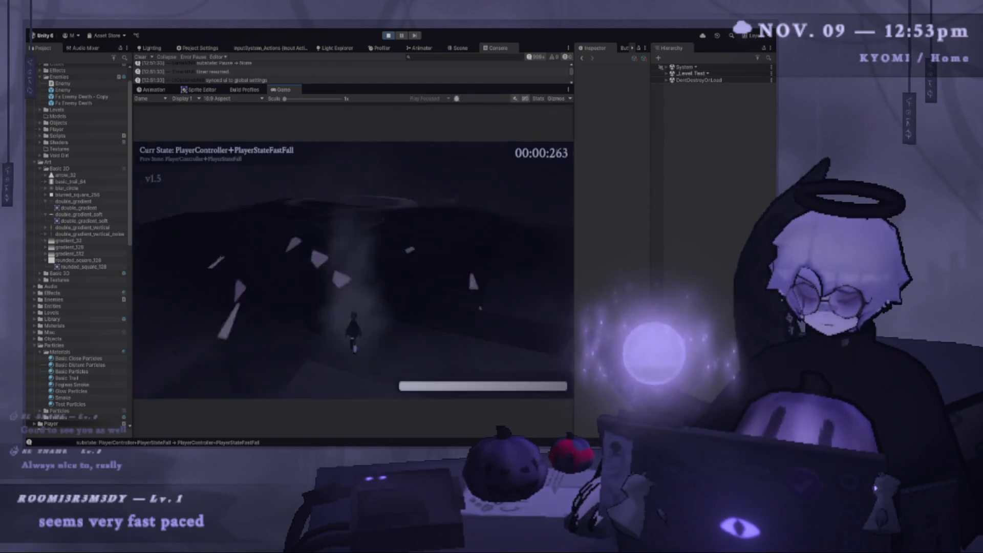
key(w)
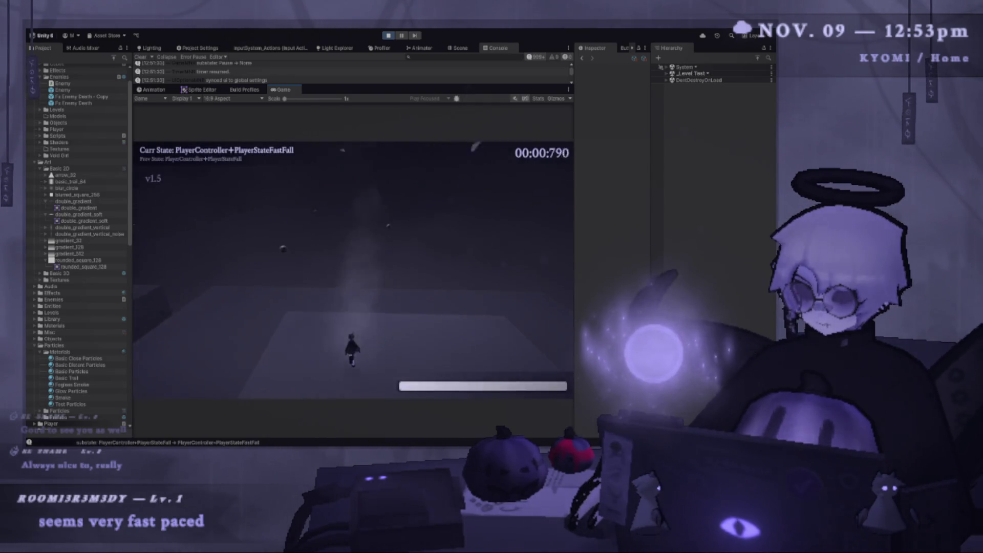
key(shift)
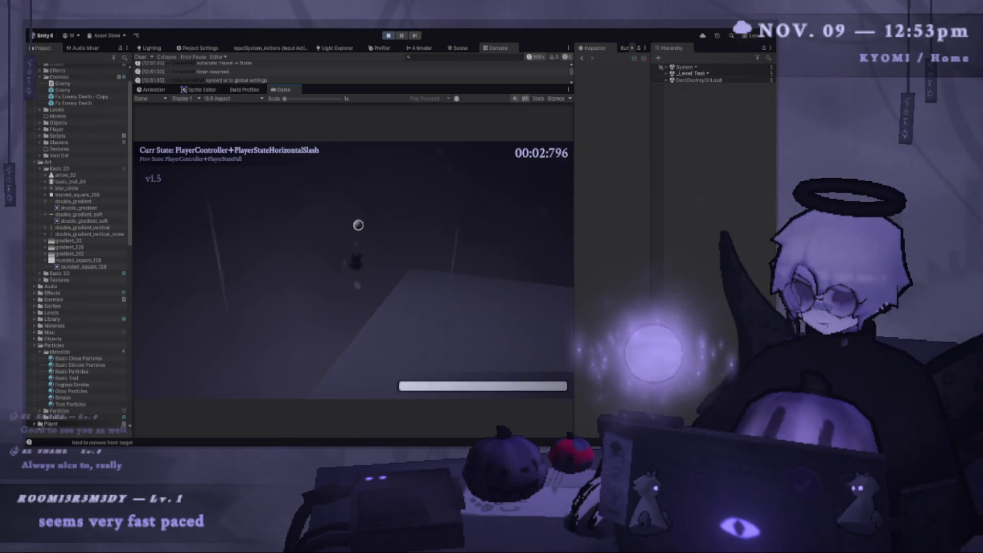
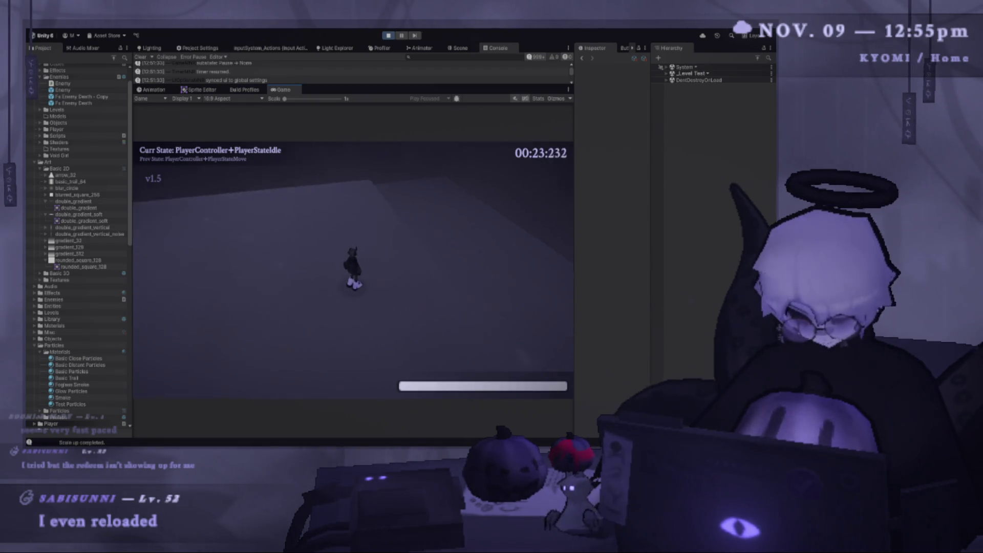
- Restart the level run several times
key(r)
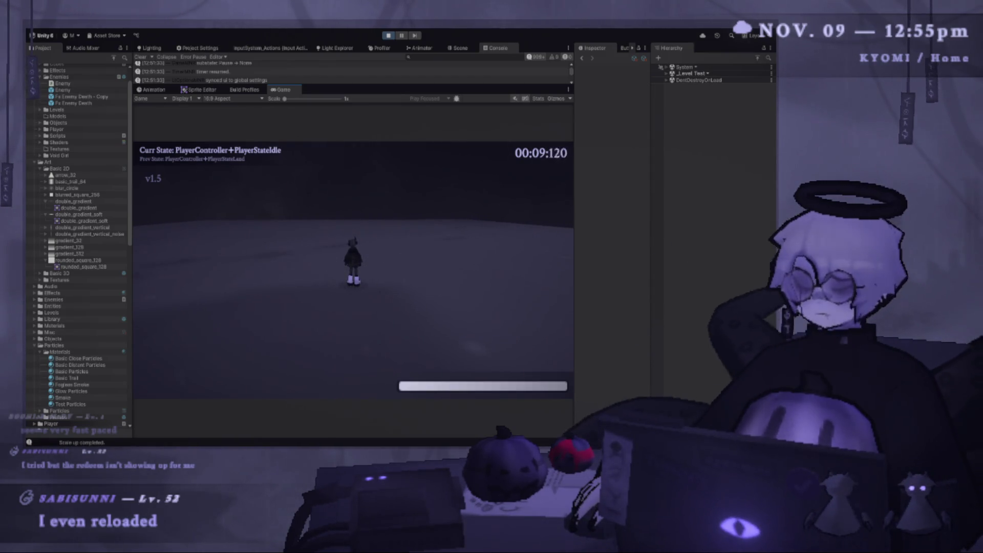
key(r)
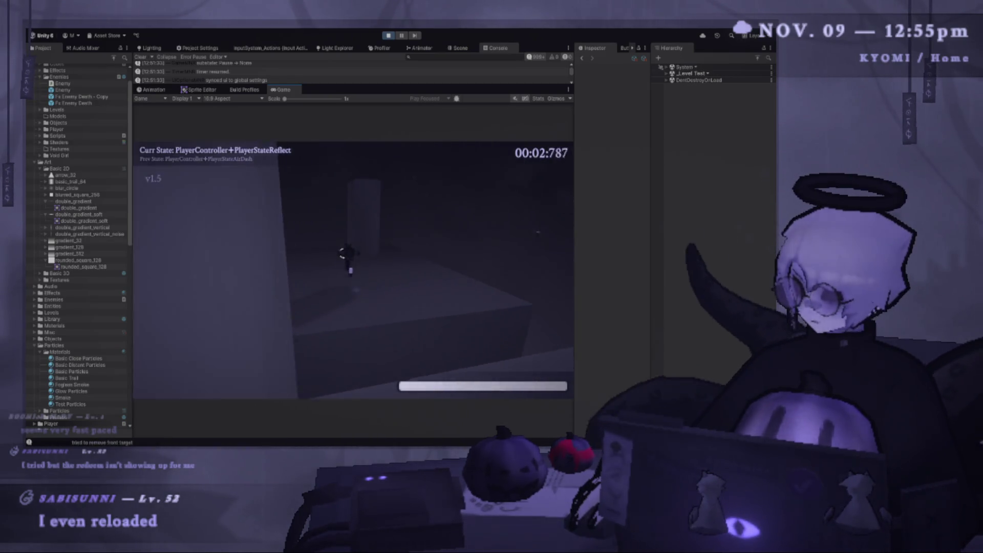
key(r)
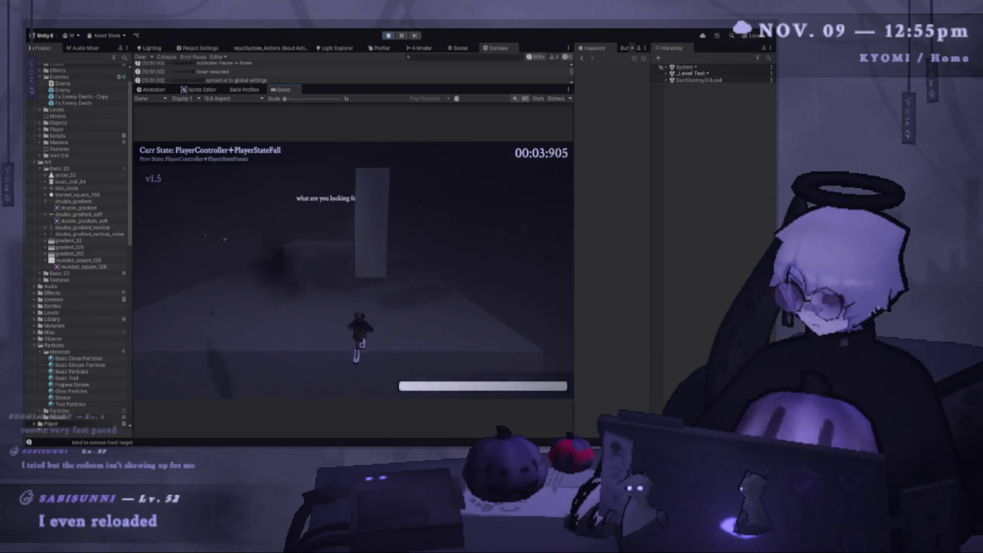
key(r)
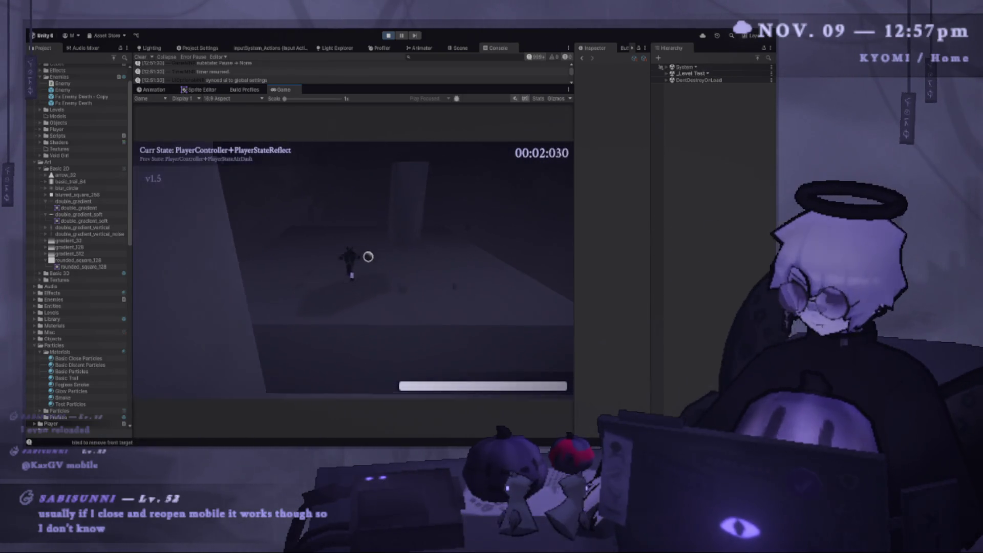
- Play with two midair jumps, an air dash and two slashes, then pause the game
key(space)
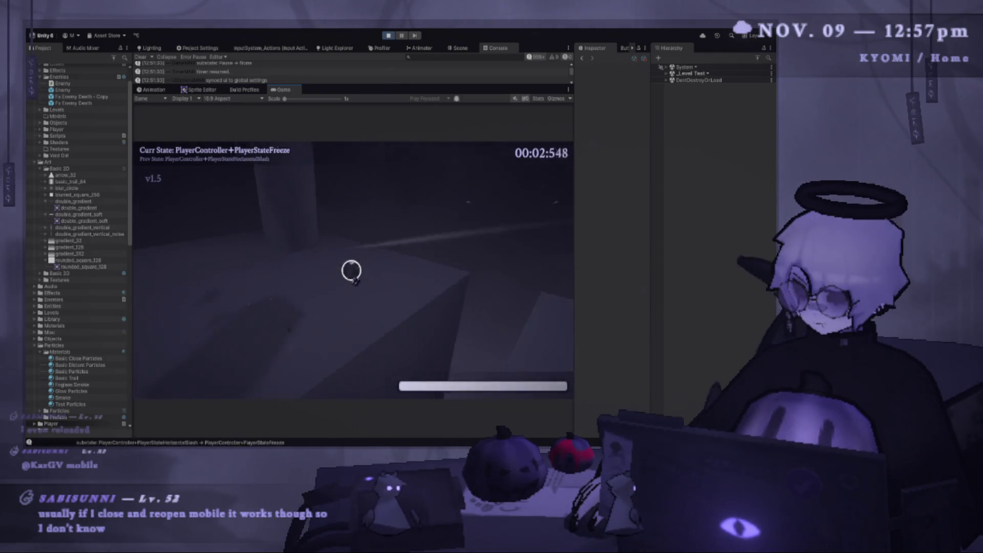
key(space)
key(space)
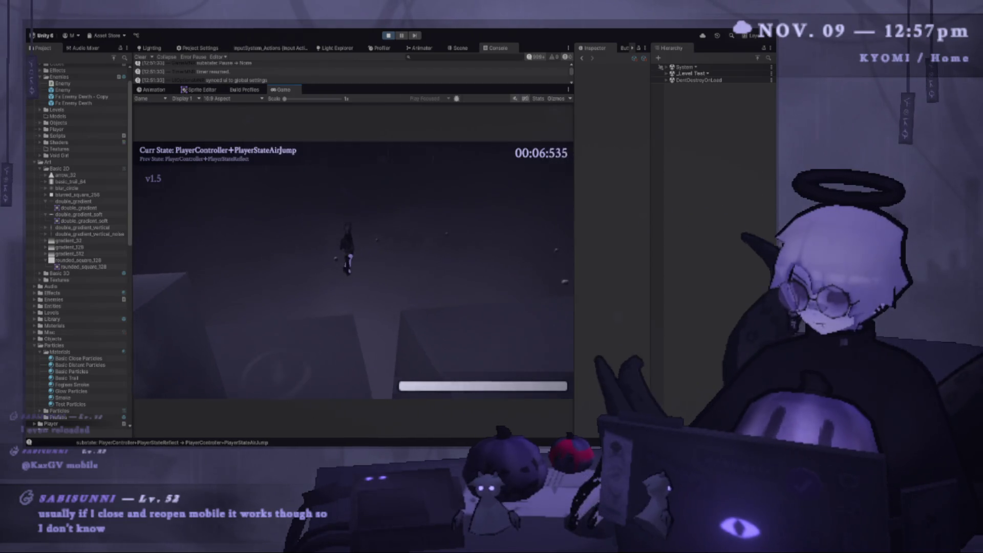
key(shift)
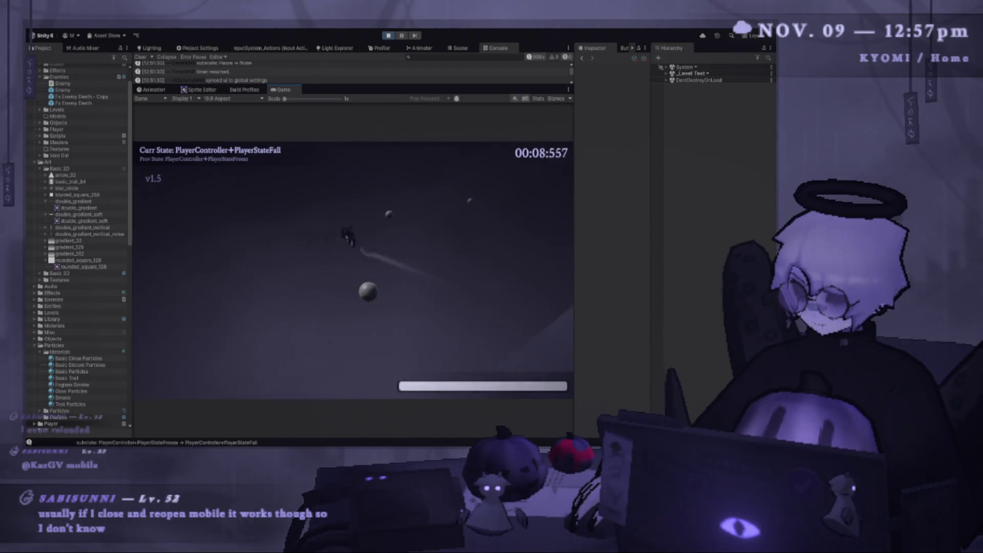
key(j)
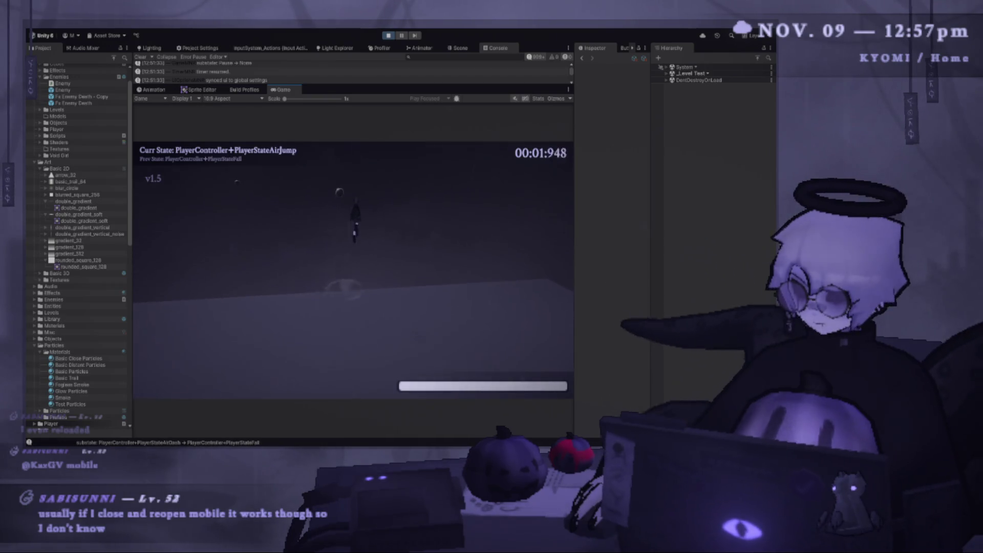
key(j)
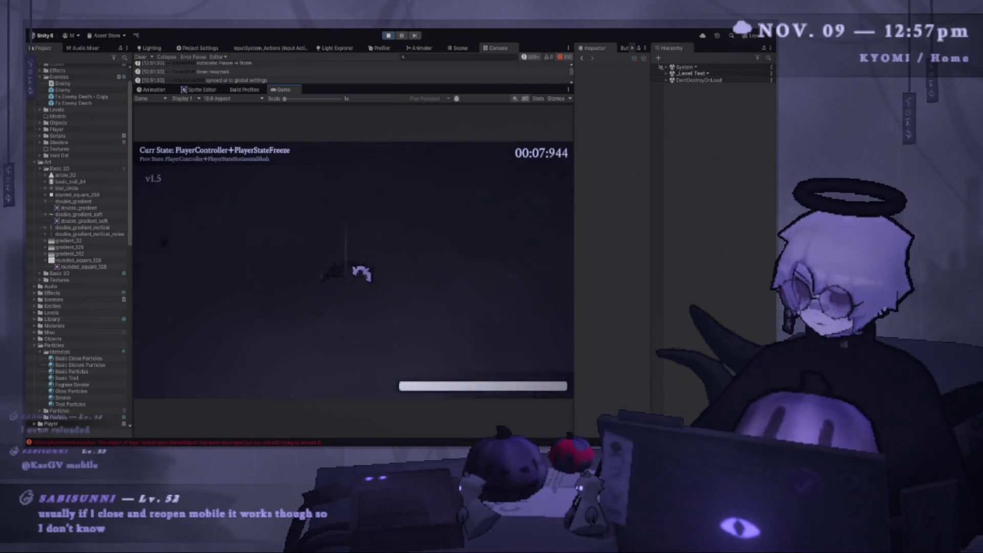
key(Escape)
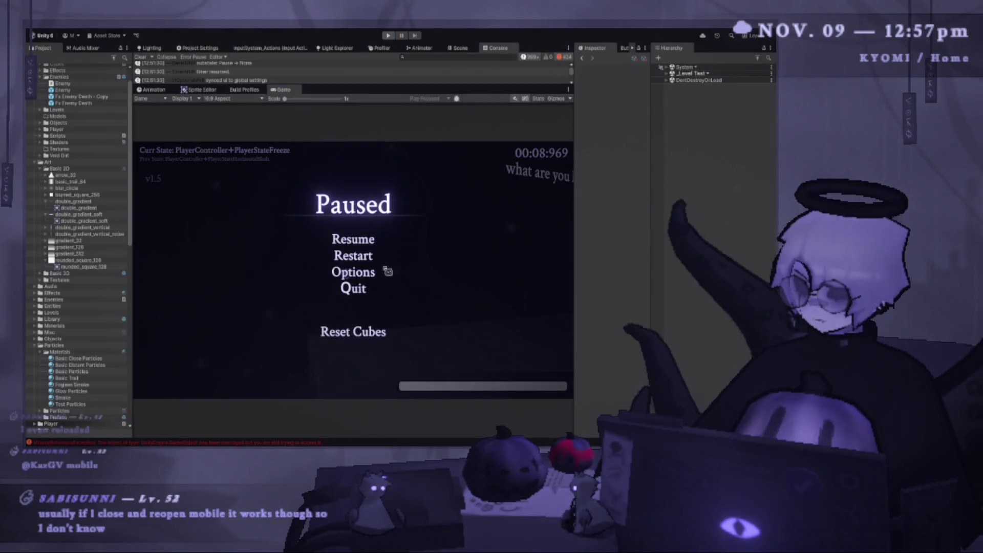
- Exit Play mode and start a new test run, moving and dashing the player
key(r)
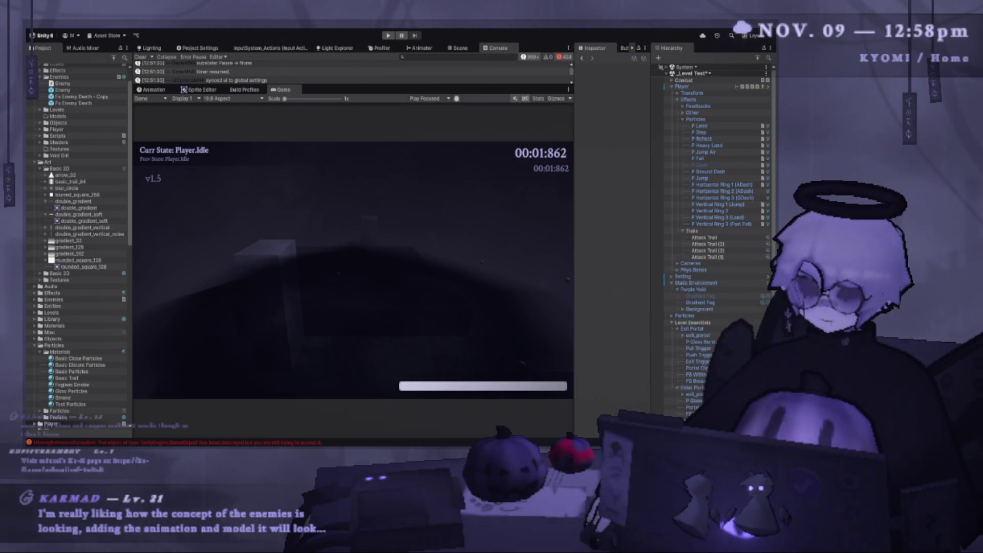
click(388, 36)
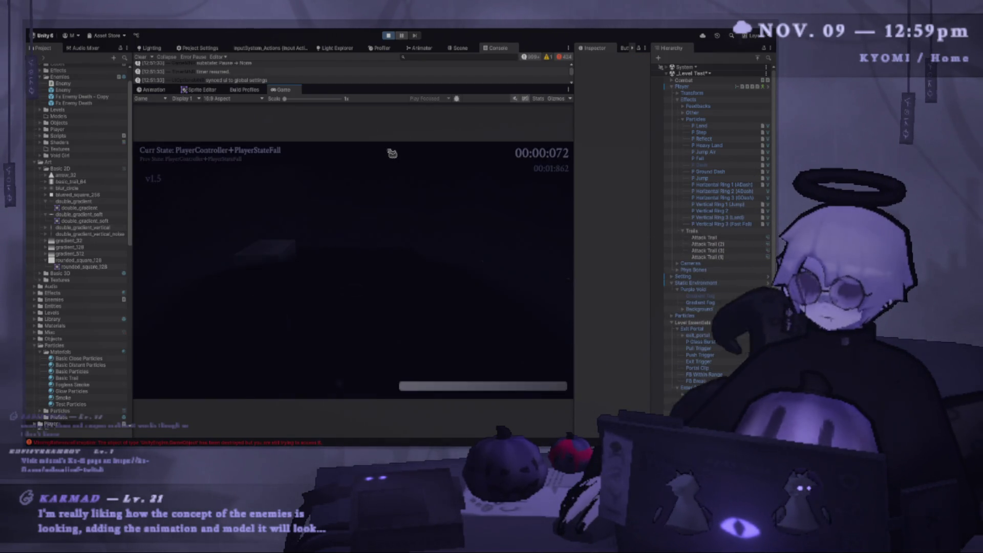
key(w)
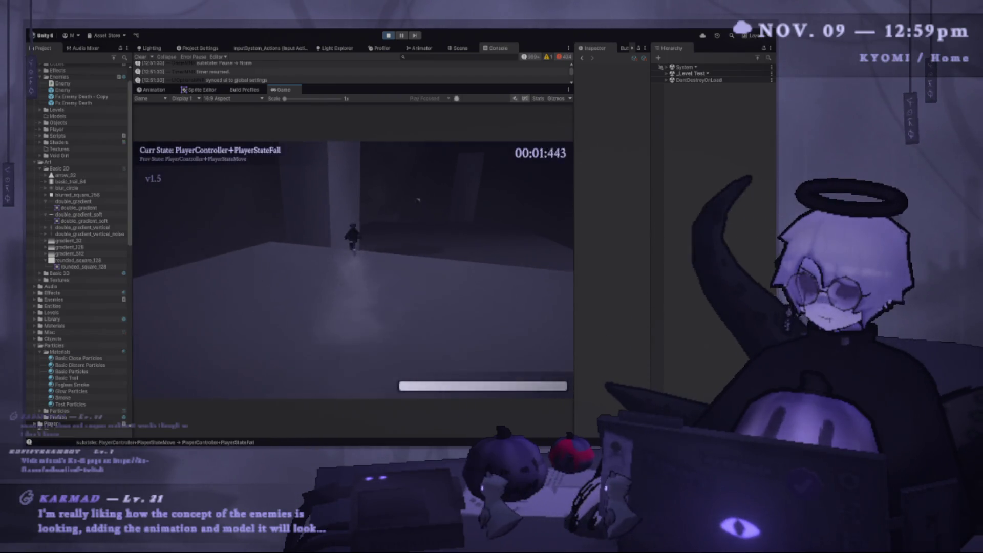
key(w)
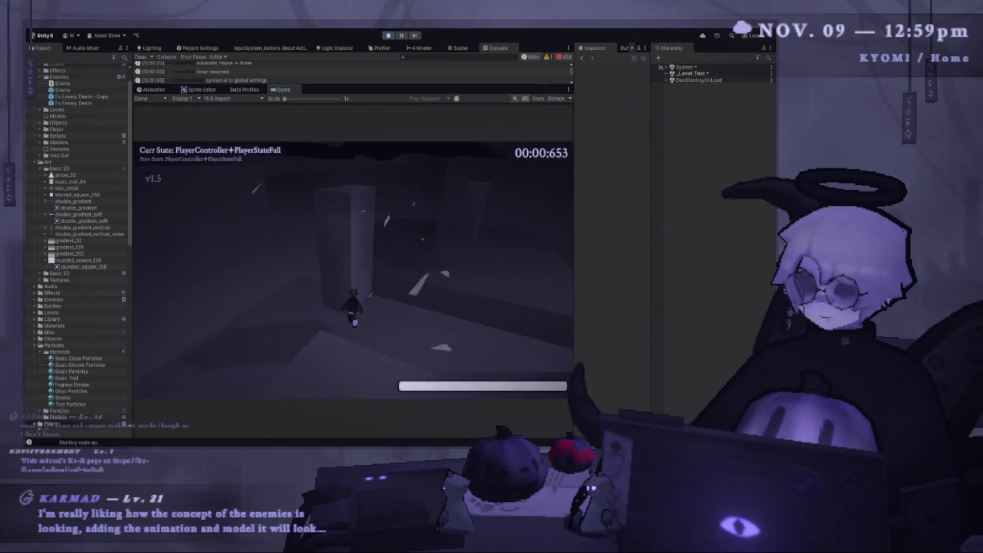
key(w)
key(shift)
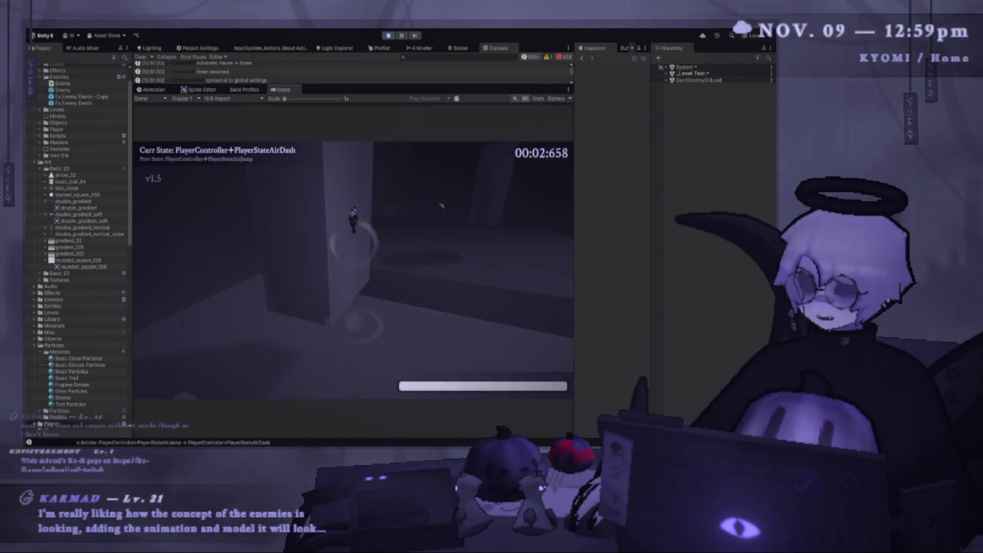
- Pause, stop Play mode and return to the Scene view
key(Escape)
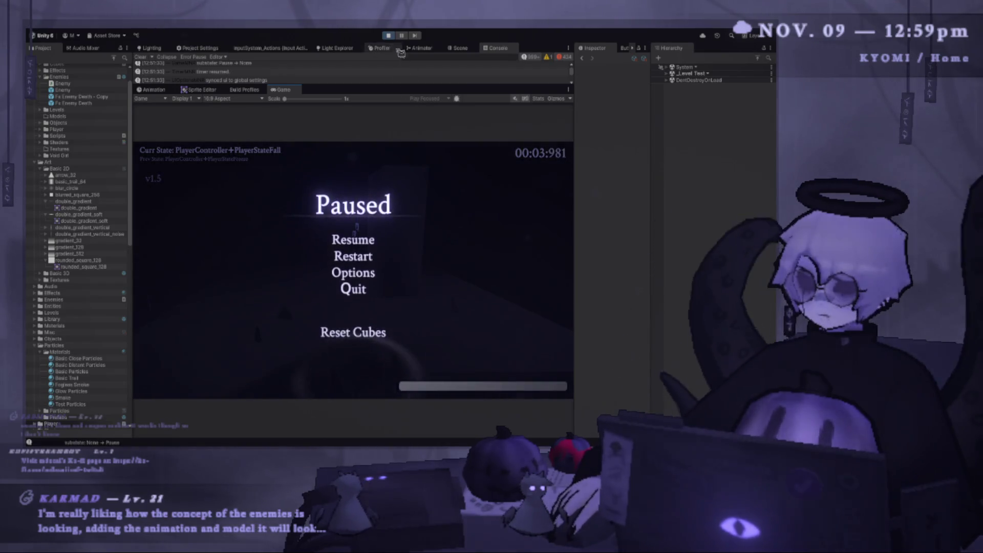
key(ctrl+p)
click(460, 48)
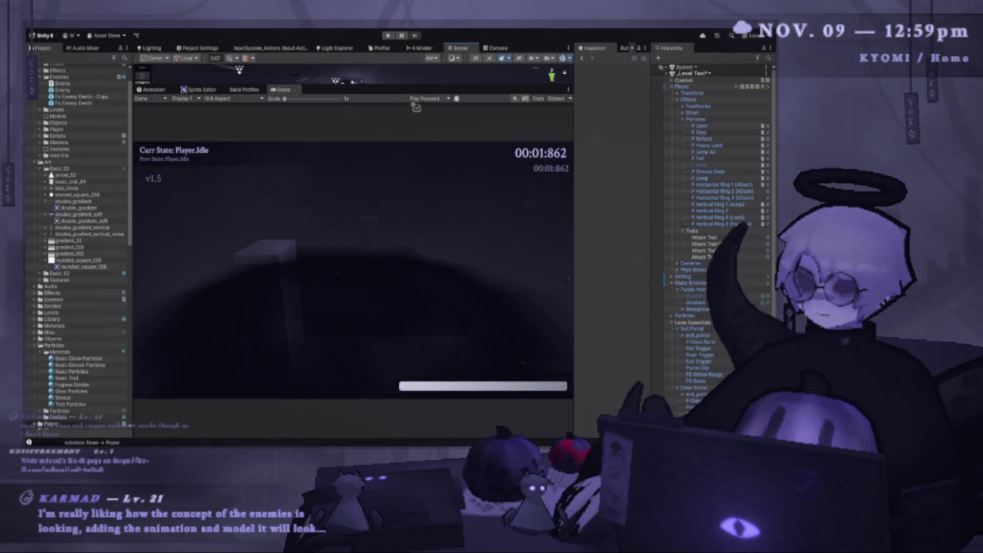
- Enlarge the Scene view, select the Enemy object and widen the Inspector
drag(407, 84, 408, 324)
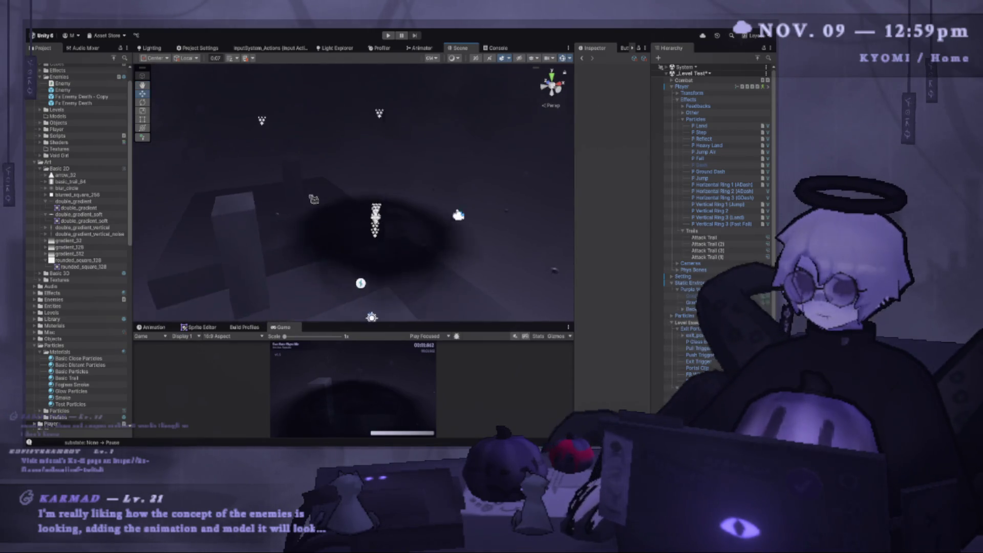
scroll(77, 154, up, 1)
mouse_move(75, 121)
mouse_down()
mouse_move(241, 204)
mouse_move(427, 239)
mouse_up()
click(363, 220)
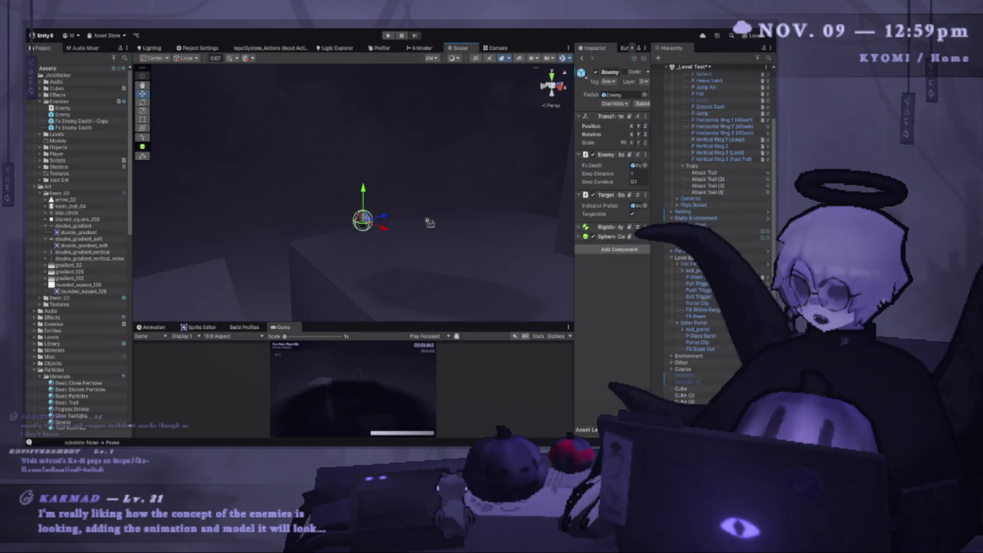
drag(572, 210, 485, 203)
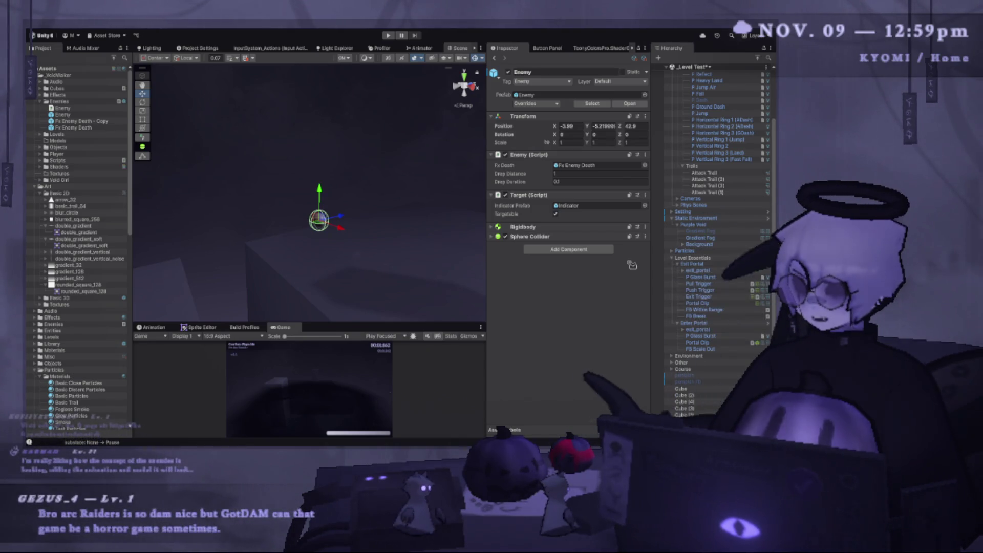
- Give Enemy a Sine Wave Mover with Frequency 0.3 and Direction Y 1, then collapse it
key(ctrl+z)
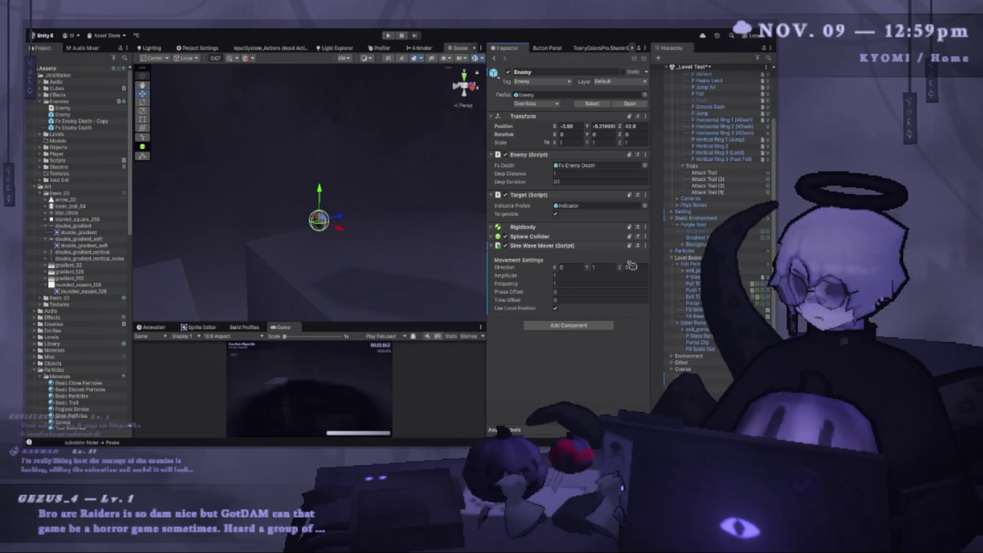
mouse_move(336, 207)
mouse_down()
mouse_move(408, 209)
mouse_move(471, 154)
mouse_up()
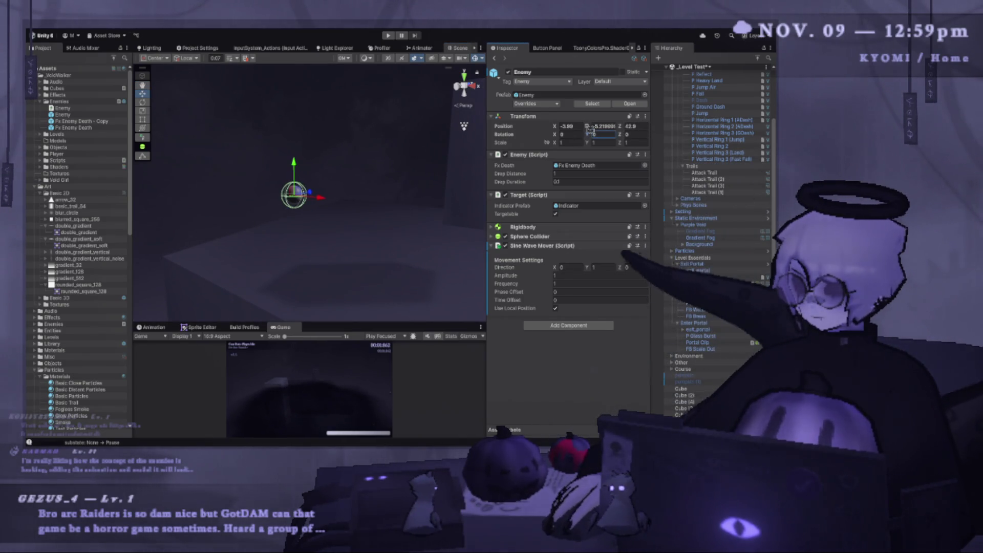
click(587, 127)
text(0.2)
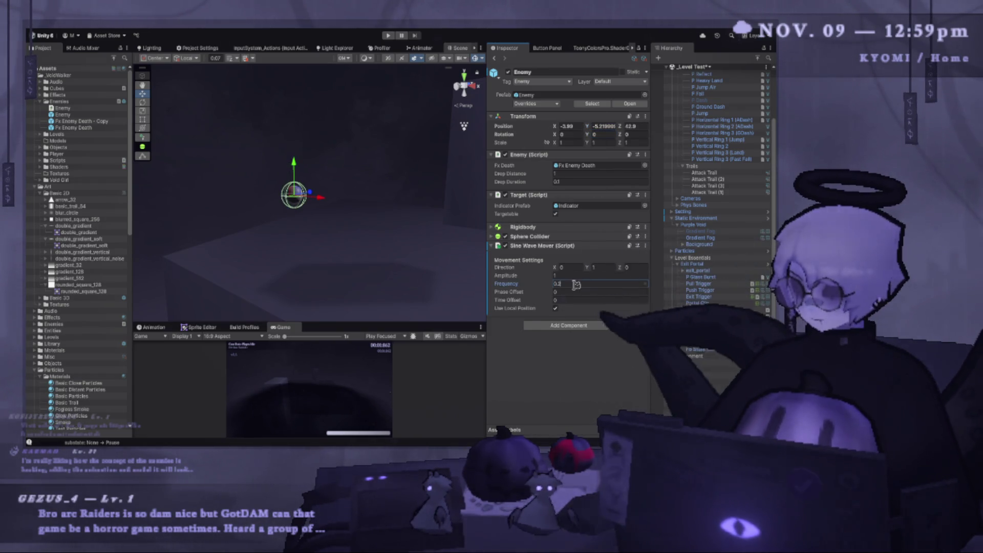
mouse_move(389, 225)
mouse_down()
mouse_move(311, 213)
mouse_move(422, 223)
mouse_up()
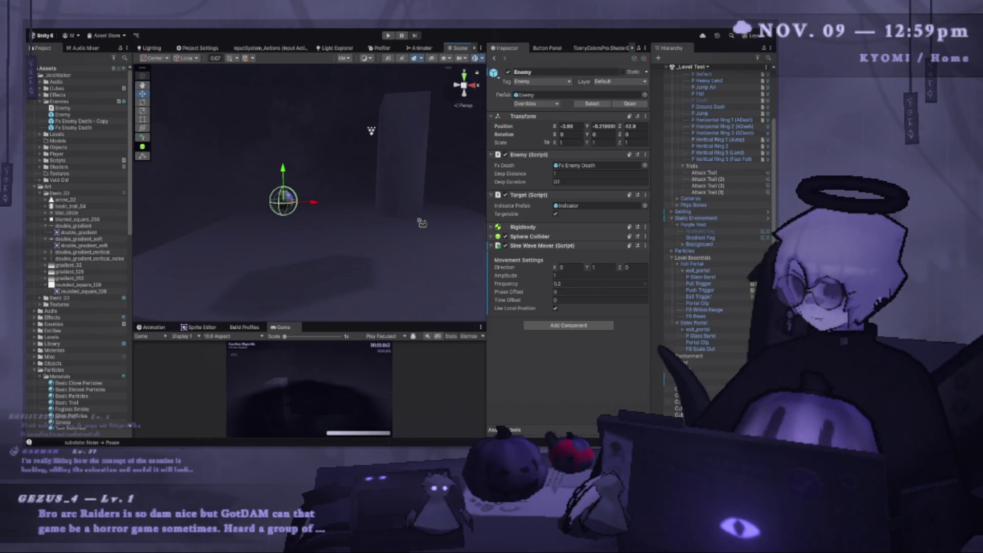
click(597, 249)
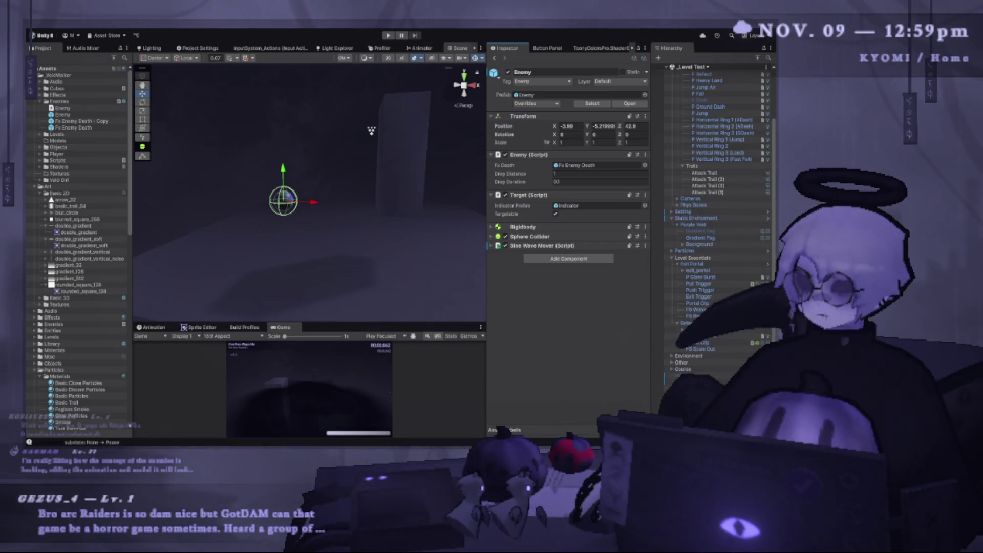
key(alt+Tab)
- Change the line-12 field to a SineWaveMover sineWaveMover, removing the leftover 0.3f initializer
double_click(373, 287)
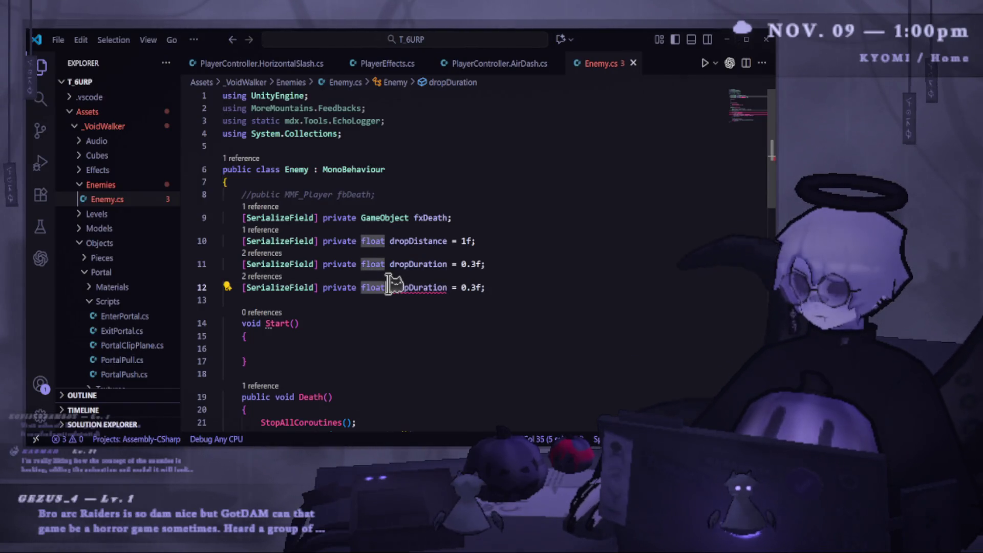
text(SineW)
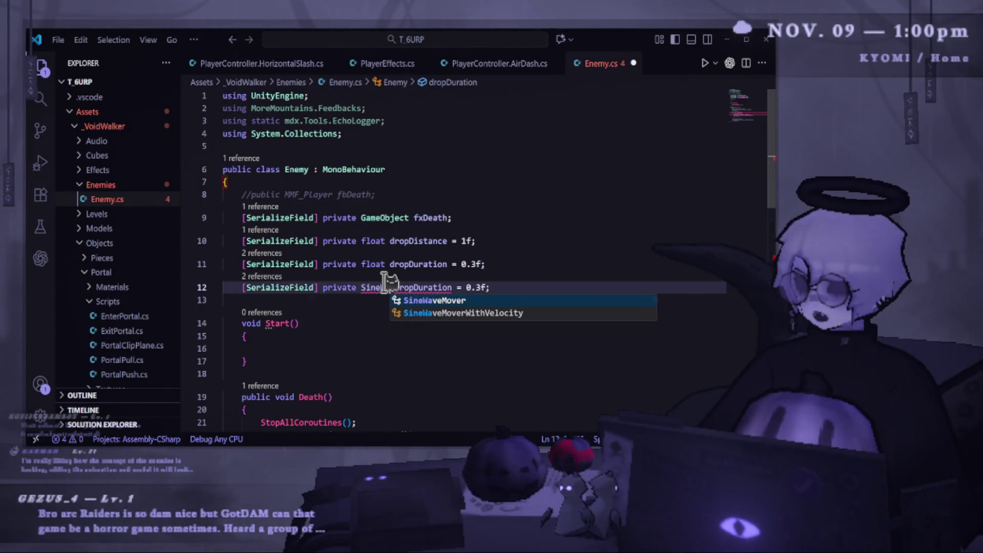
key(Tab)
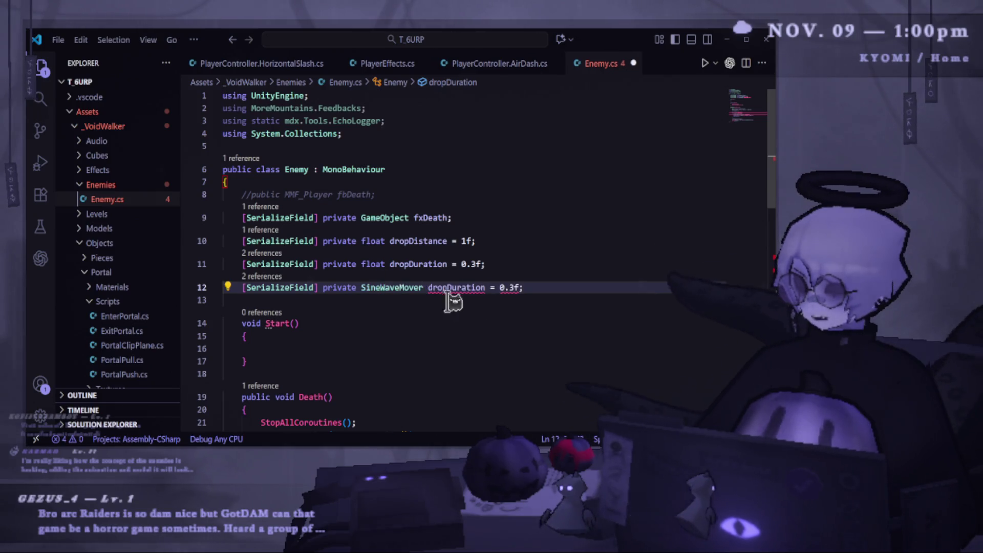
double_click(450, 287)
text(sin)
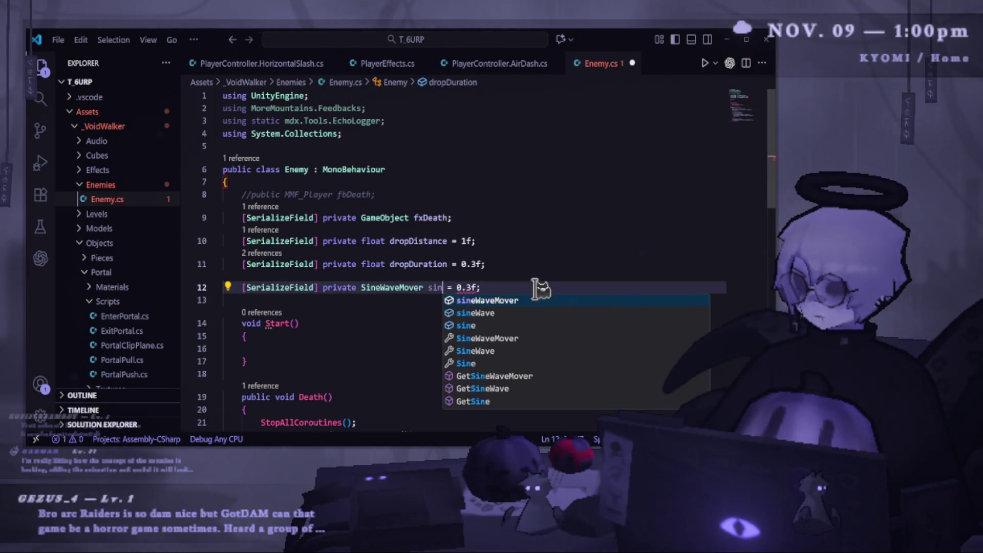
key(Tab)
key(ctrl+s)
key(shift+End)
key(Delete)
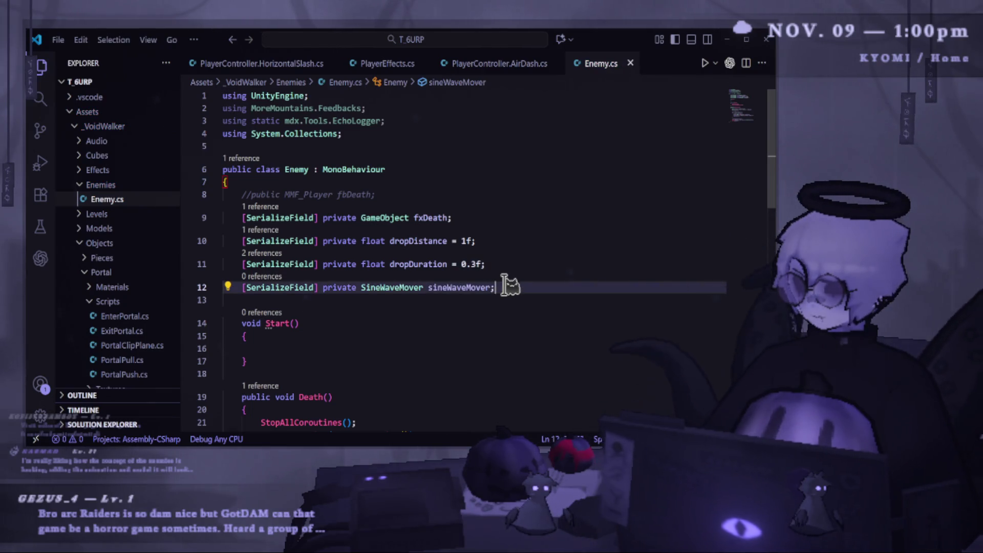
double_click(465, 287)
key(ctrl+c)
- In Start, assign sineWaveMover = GetComponent<SineWaveMover>(); and save
click(345, 347)
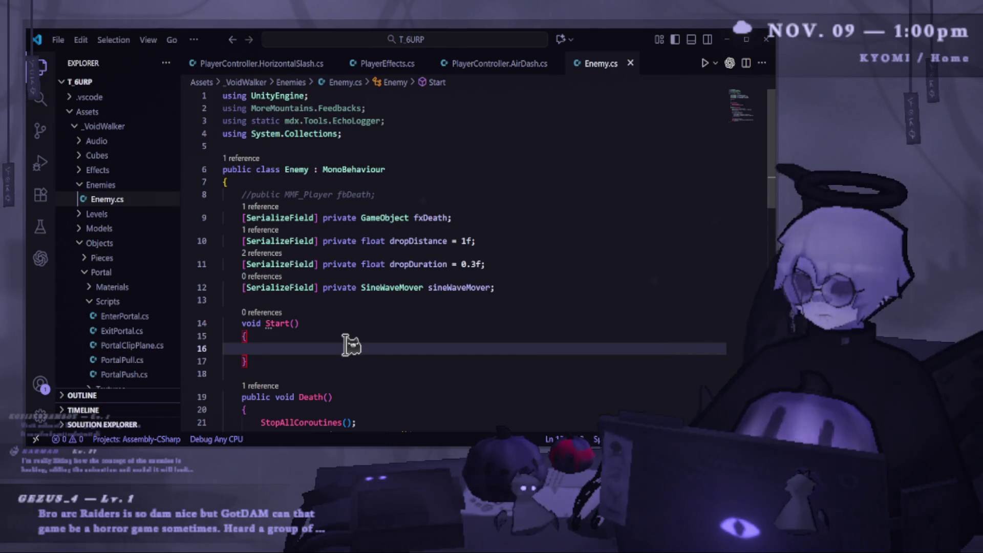
key(ctrl+v)
text(=)
key(ctrl+s)
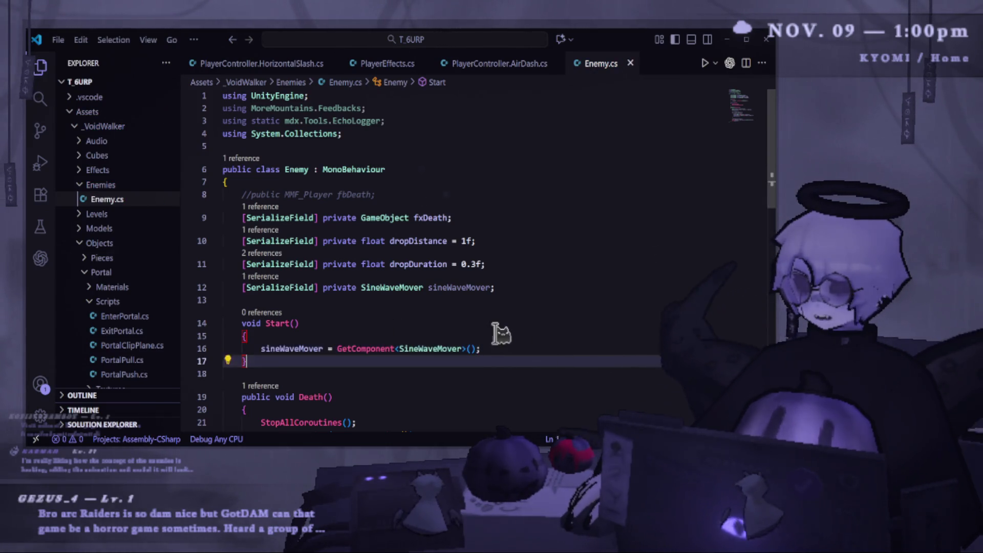
scroll(501, 333, down, 2)
- Add sineWaveMover.enabled = false; at the start of DeathCoroutine
double_click(285, 255)
scroll(427, 333, down, 3)
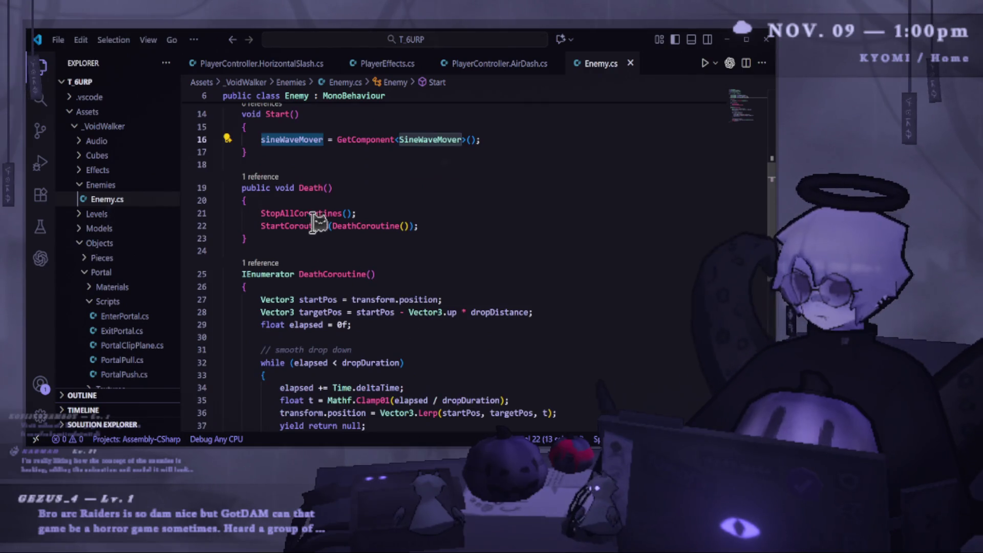
scroll(317, 221, down, 2)
click(348, 239)
key(Return)
key(ctrl+v)
text(.)
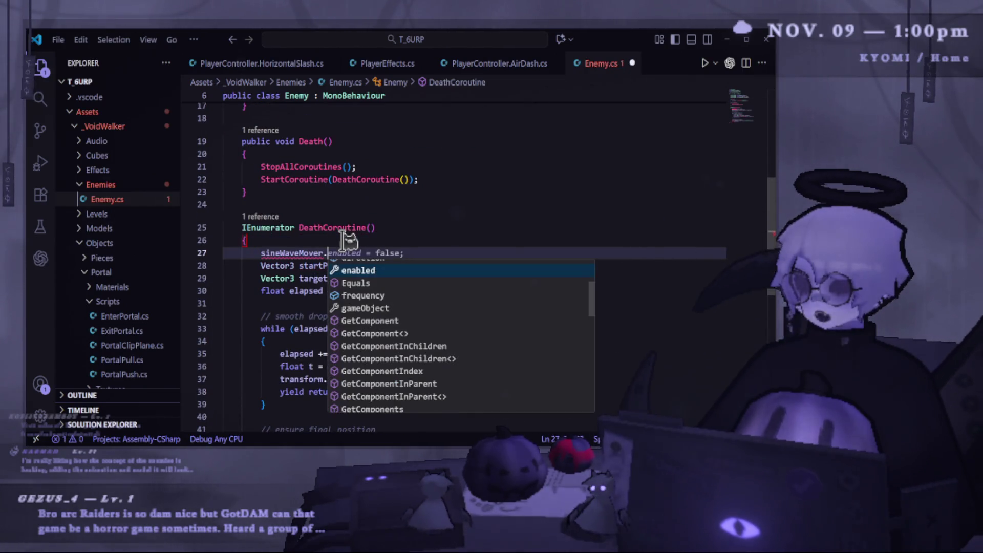
key(Return)
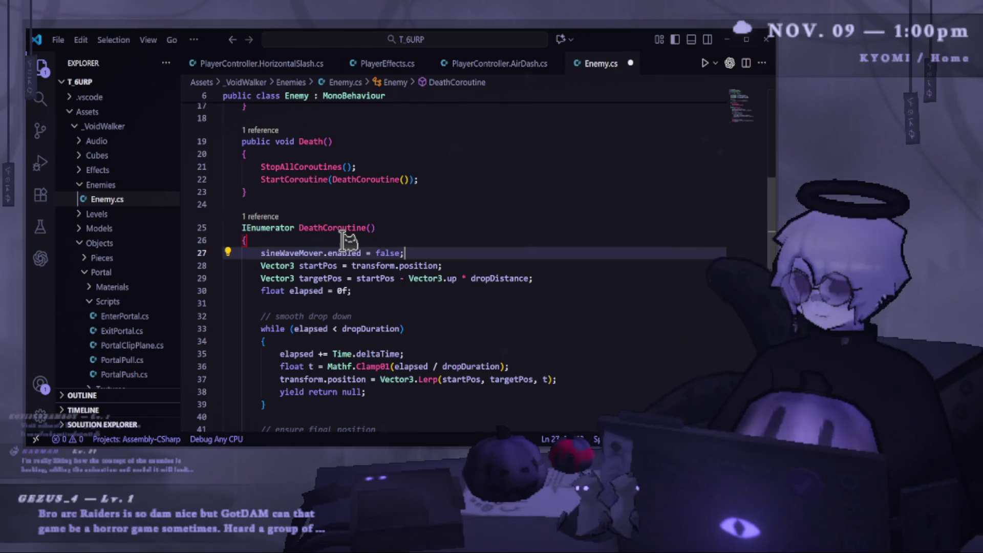
scroll(443, 210, up, 3)
- Let Unity recompile Enemy.cs, recheck the code, and go back to Unity
key(alt+Tab)
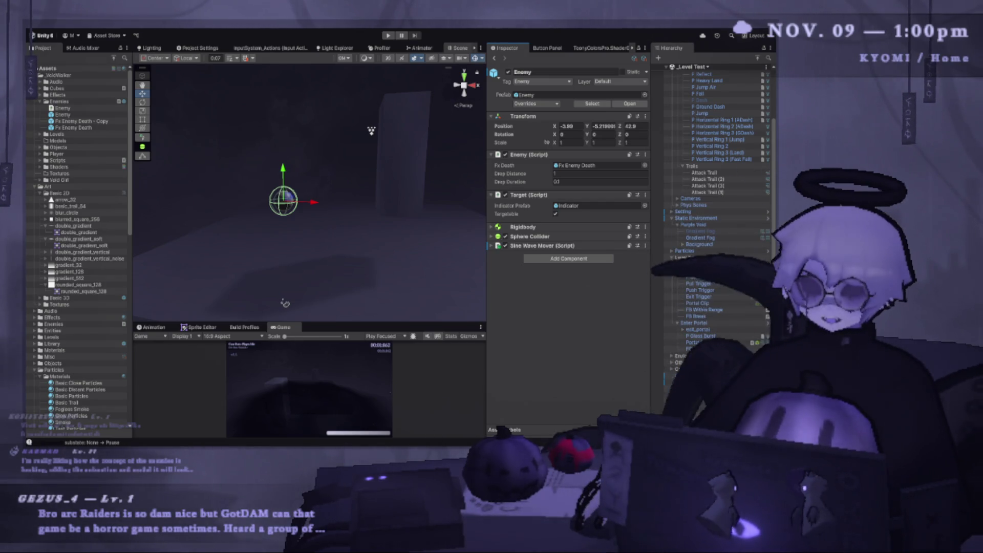
key(alt+Tab)
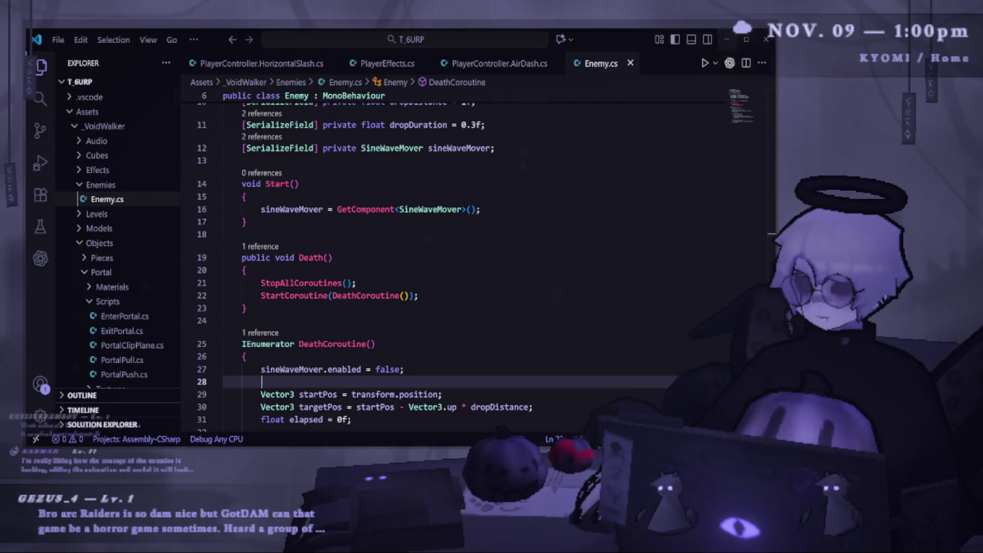
scroll(408, 287, down, 5)
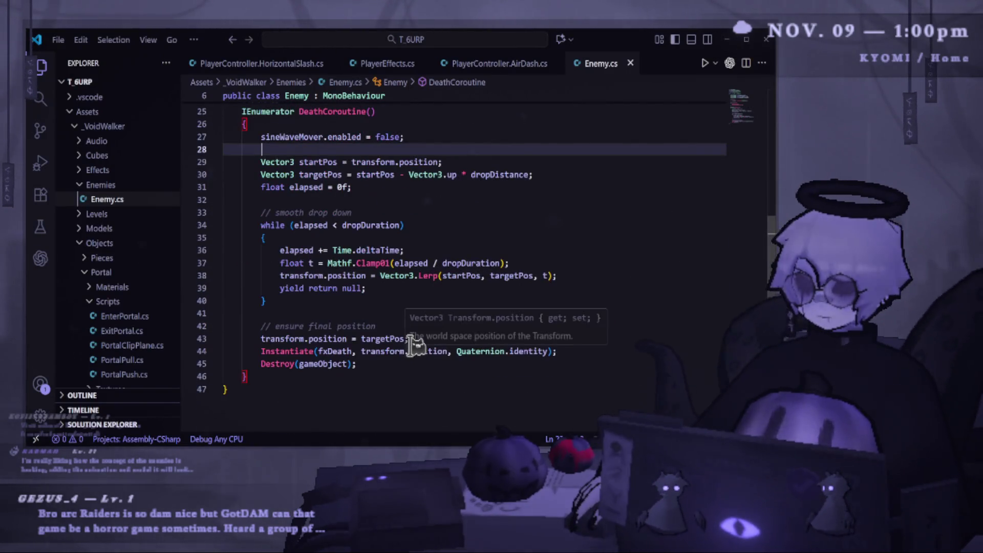
scroll(408, 354, up, 4)
scroll(461, 256, up, 3)
key(alt+Tab)
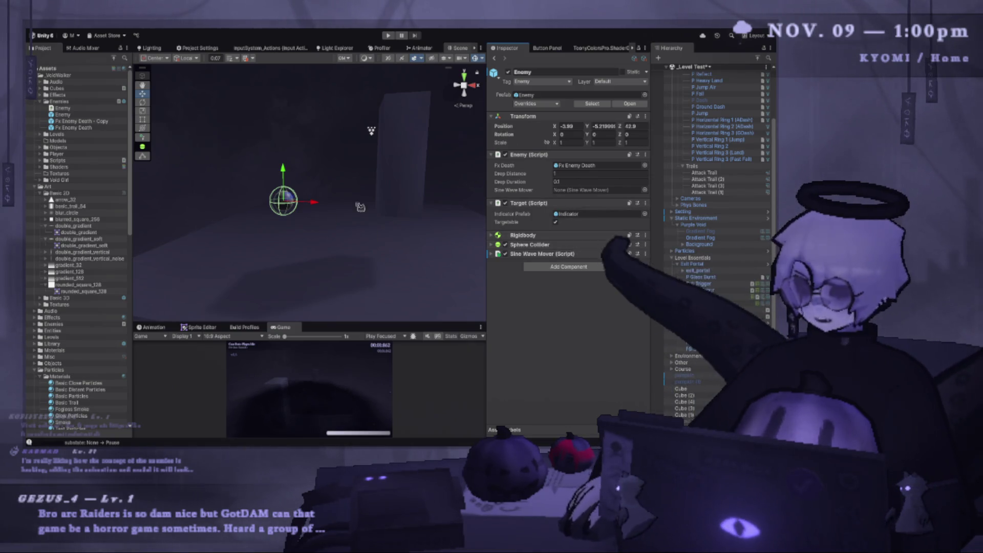
- Start Play mode after recompiling and watch the enemy sphere bob, enlarging the Game view
scroll(717, 230, down, 2)
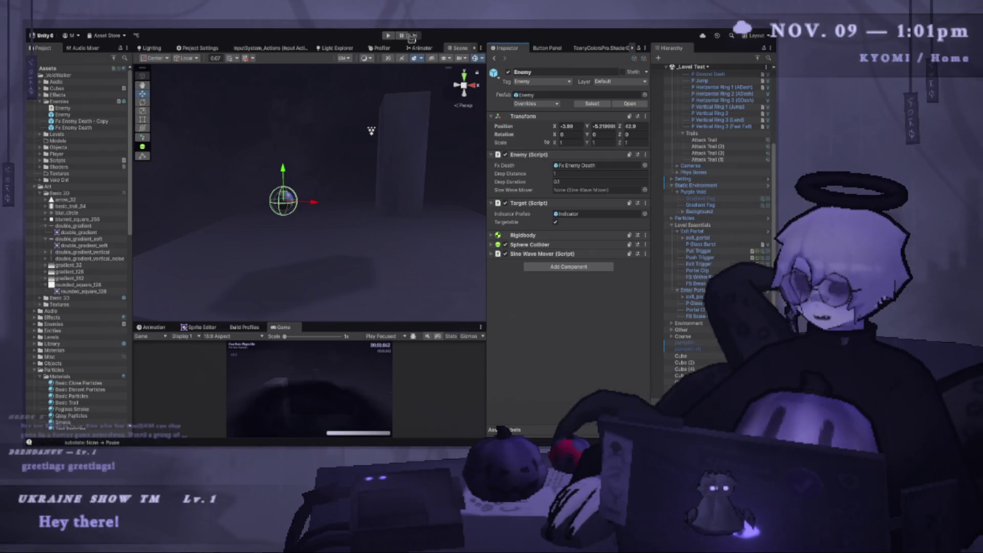
click(387, 36)
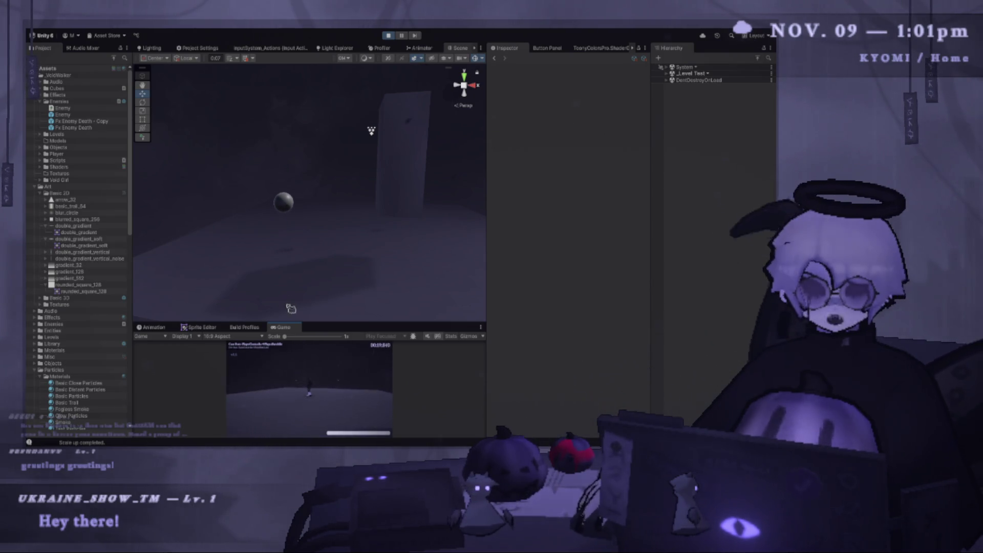
drag(324, 320, 318, 189)
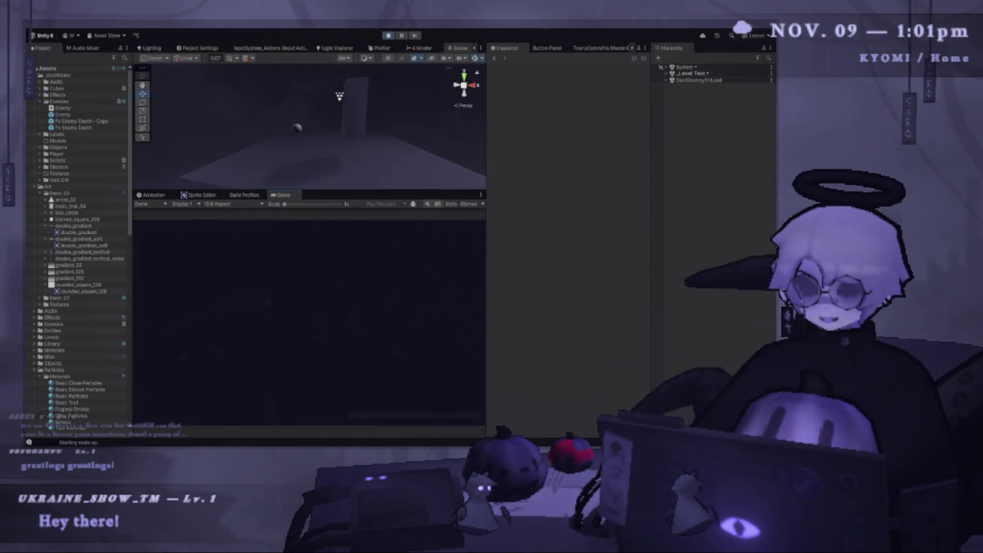
- Play-test with jumps, air dashes and walking, then pause about 6.7 seconds in
key(shift)
key(space)
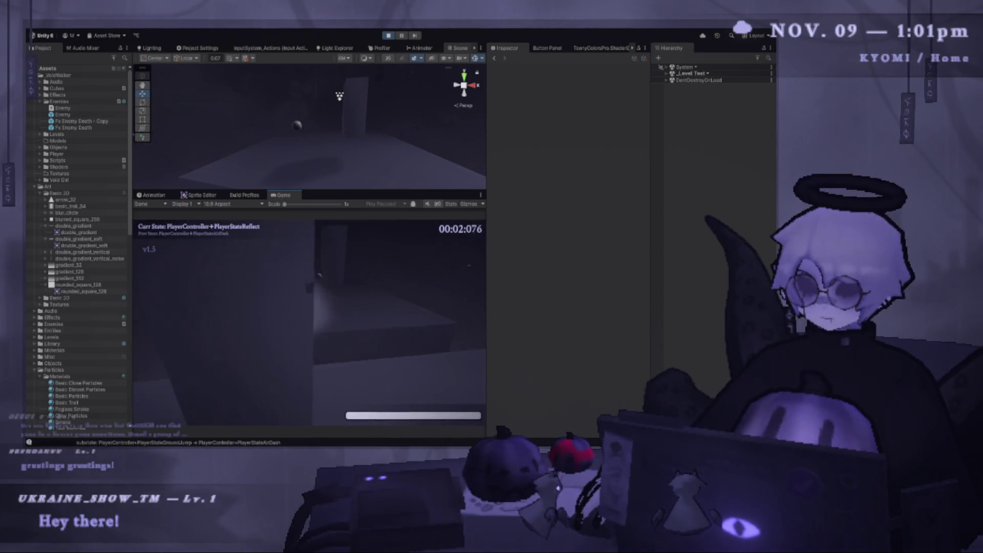
key(space)
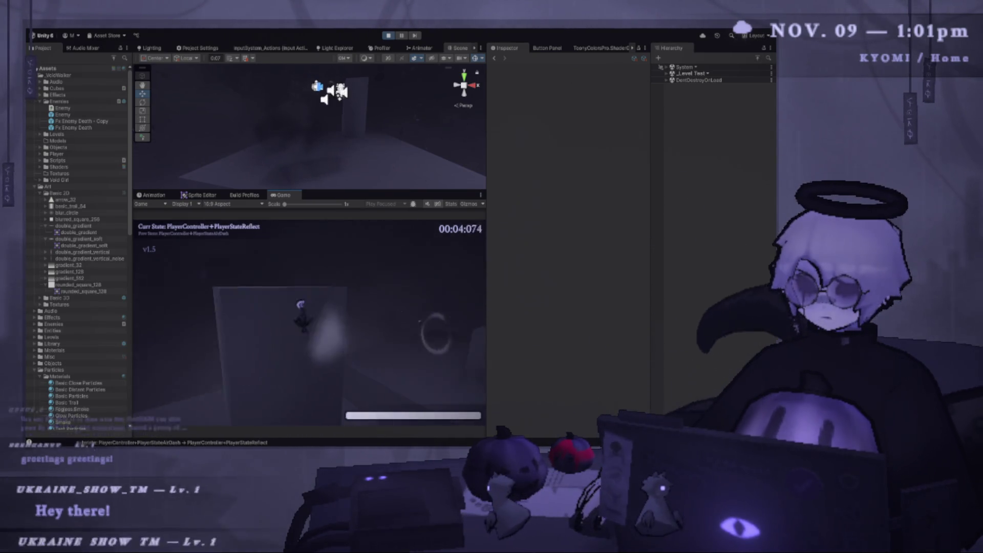
key(w)
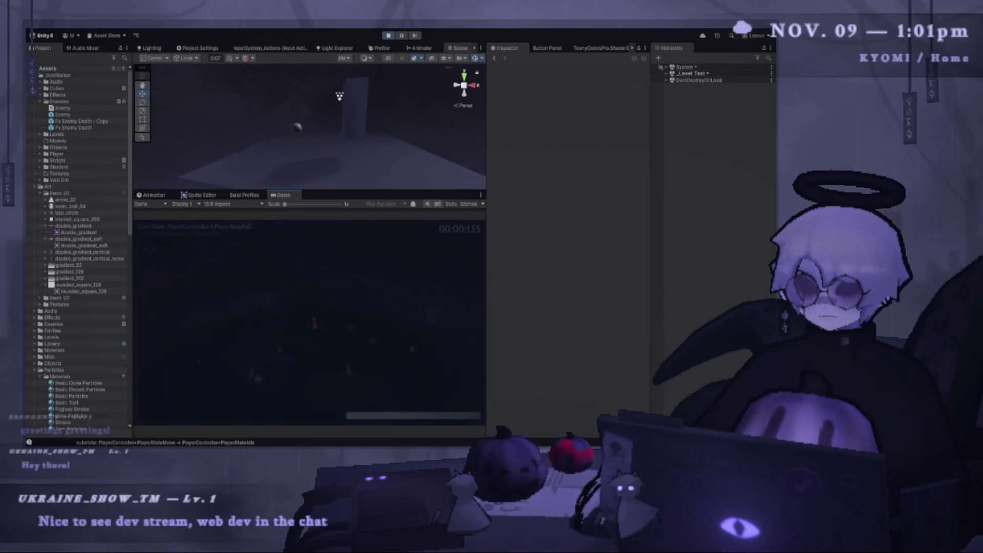
key(space)
key(space)
key(shift)
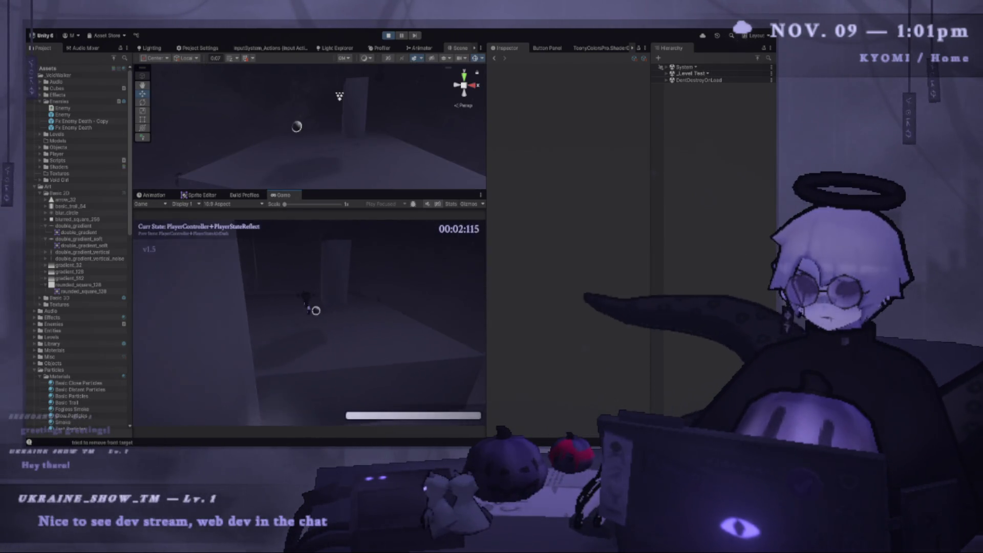
key(space)
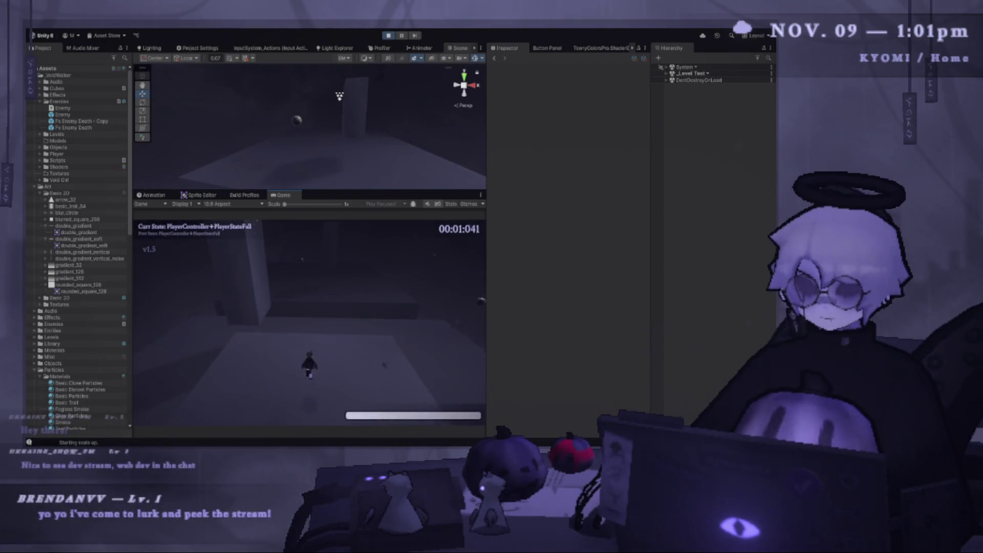
key(w)
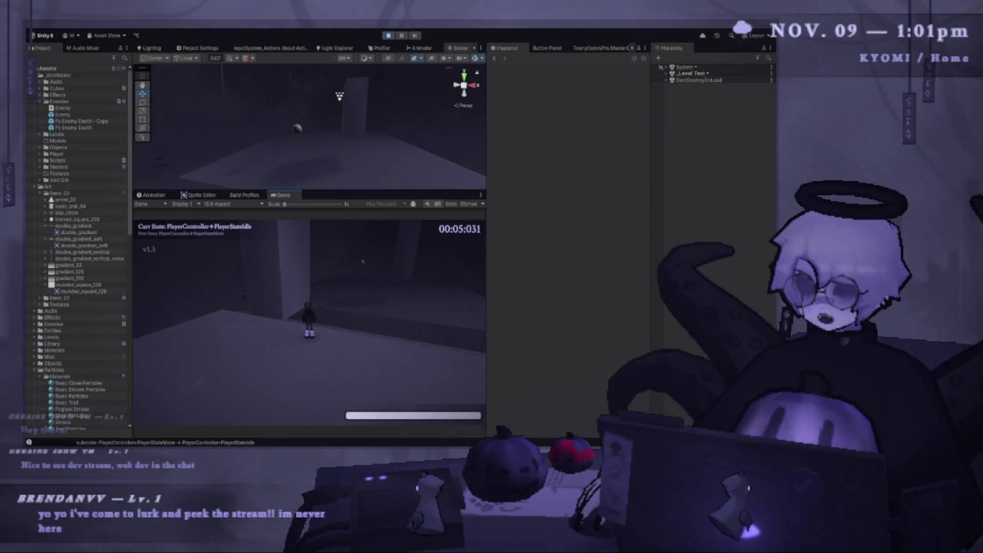
key(Escape)
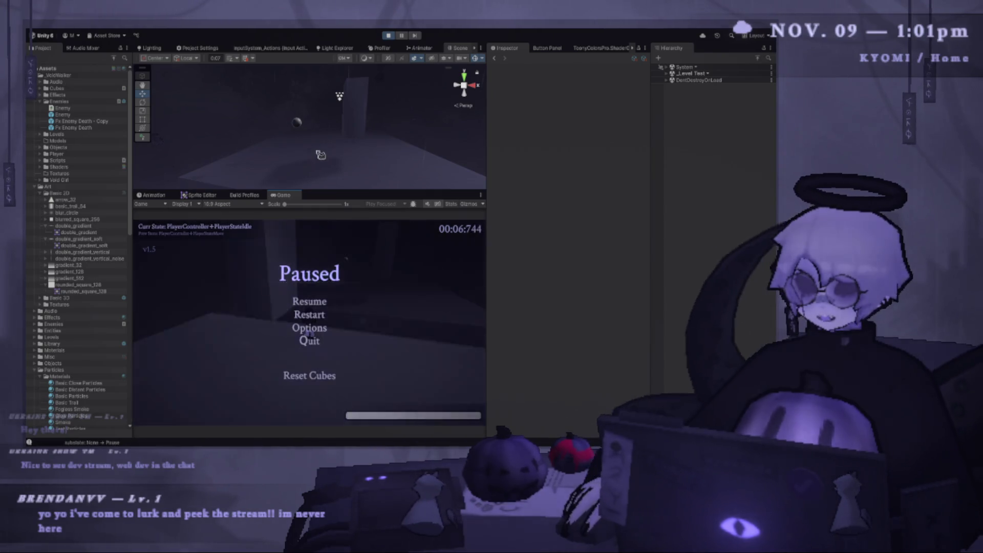
click(297, 121)
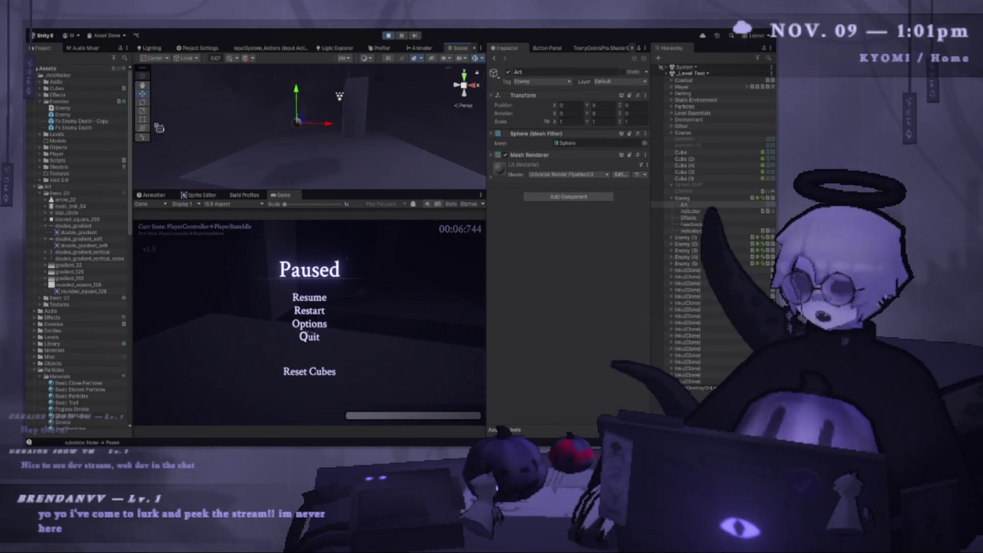
- Select the Enemy prefab, adjust its Sine Wave Mover frequency, and restart to watch the bobbing
click(62, 114)
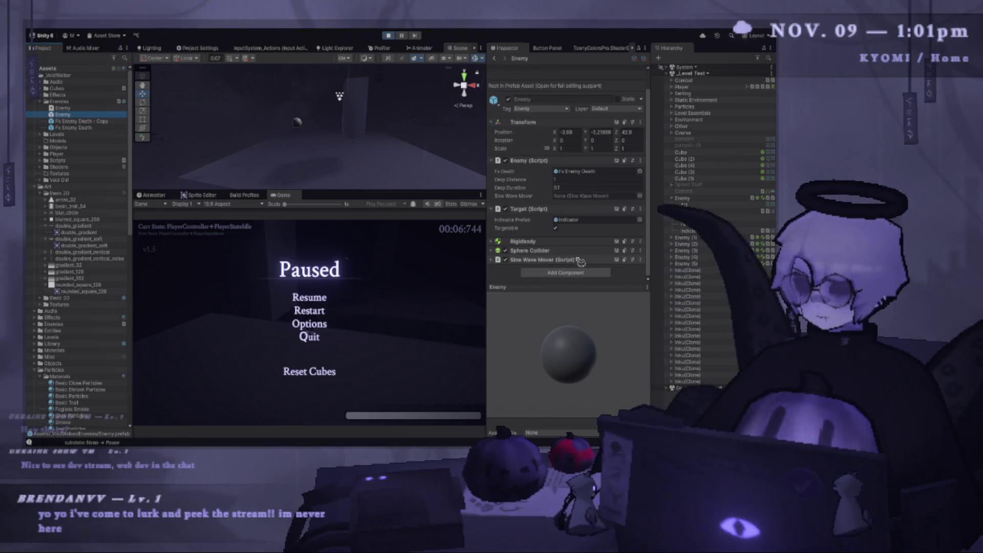
scroll(549, 277, down, 3)
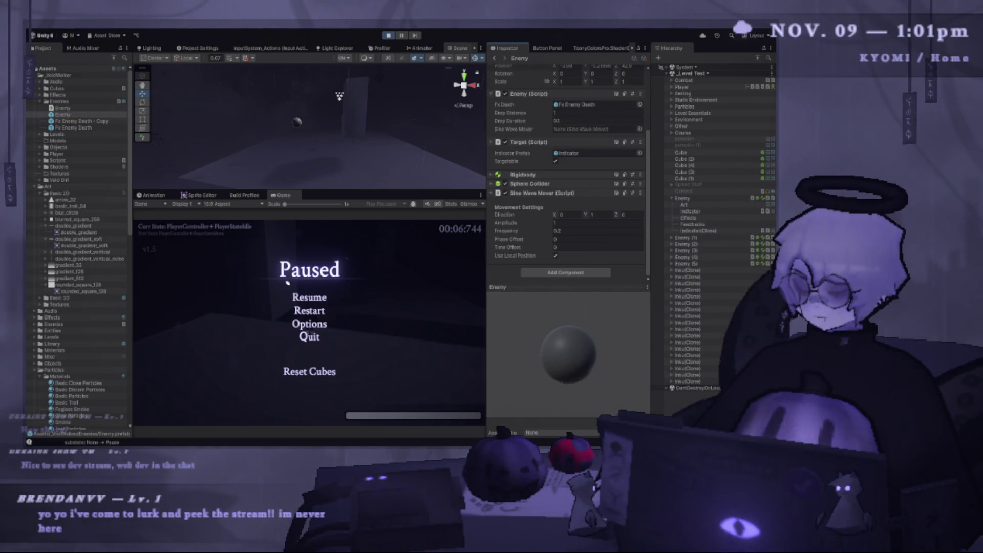
text(0.5)
click(572, 221)
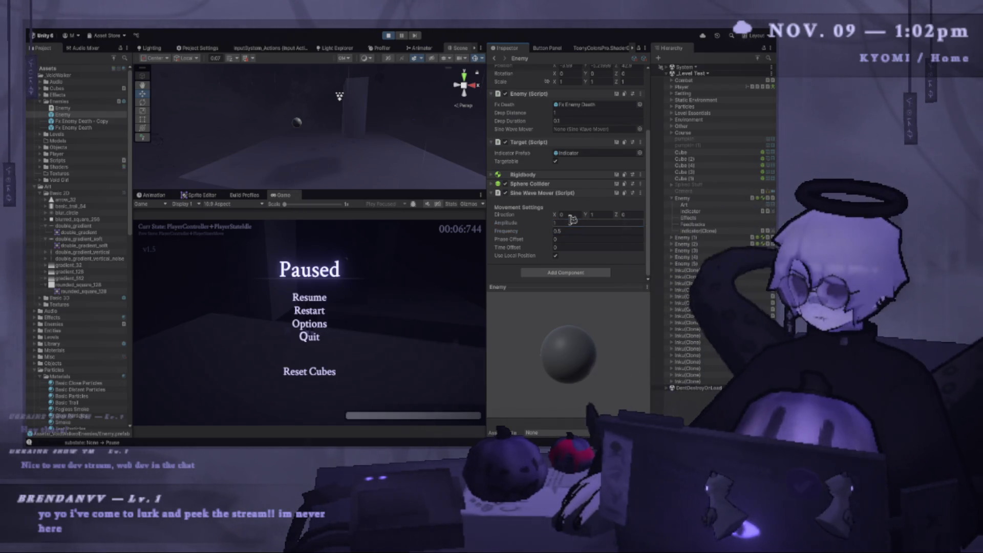
key(Escape)
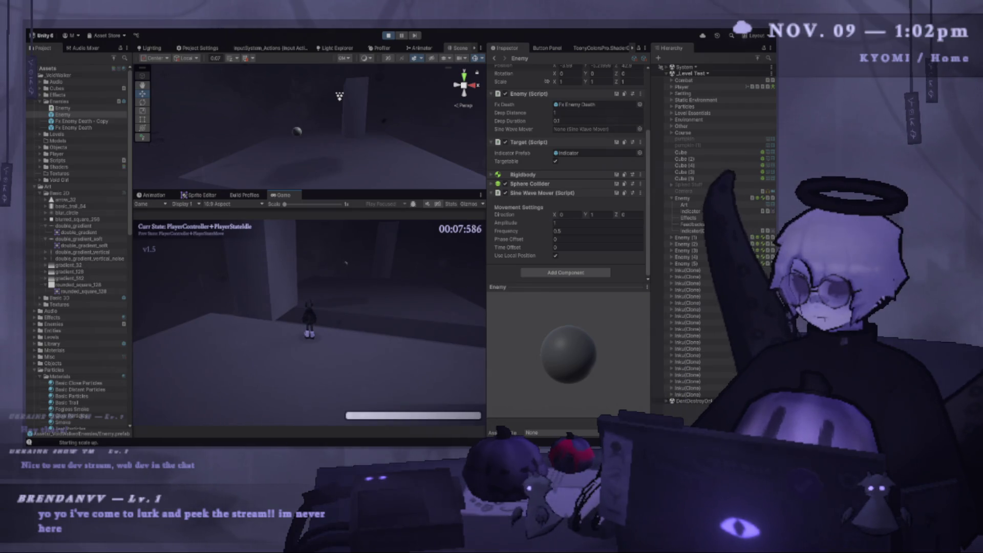
key(r)
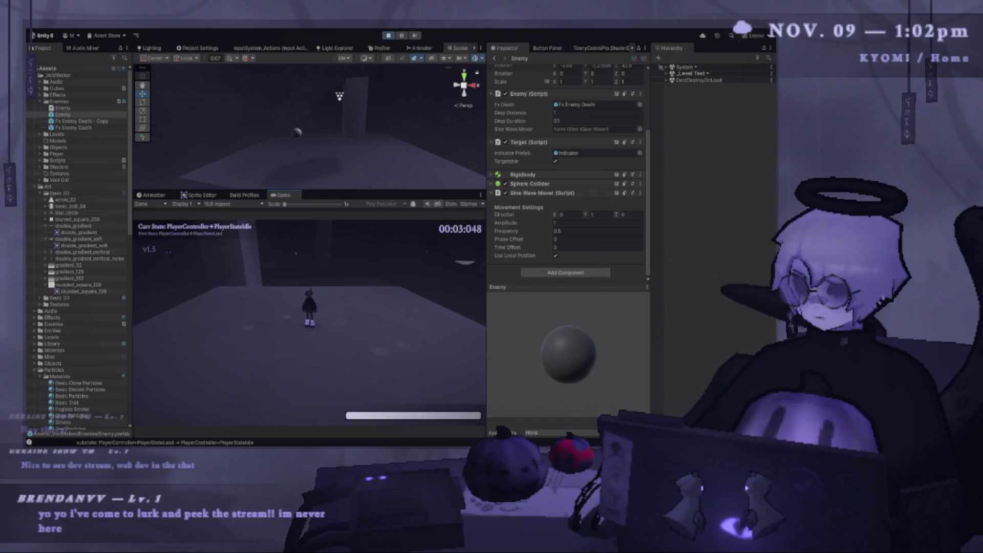
key(Escape)
- Set Amplitude 0.7 and Frequency 0.3, retest, pause, and widen the Game view
click(574, 223)
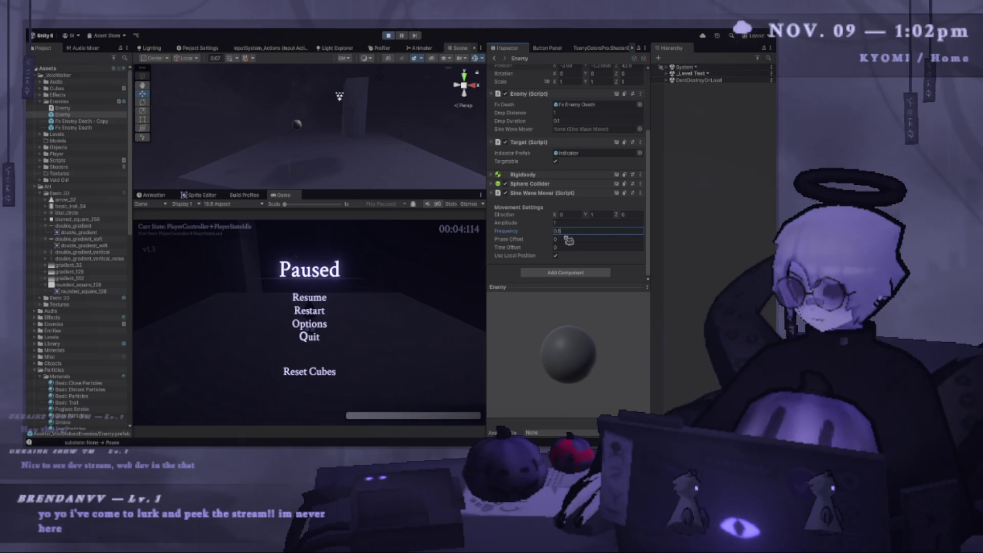
double_click(563, 233)
text(0.5)
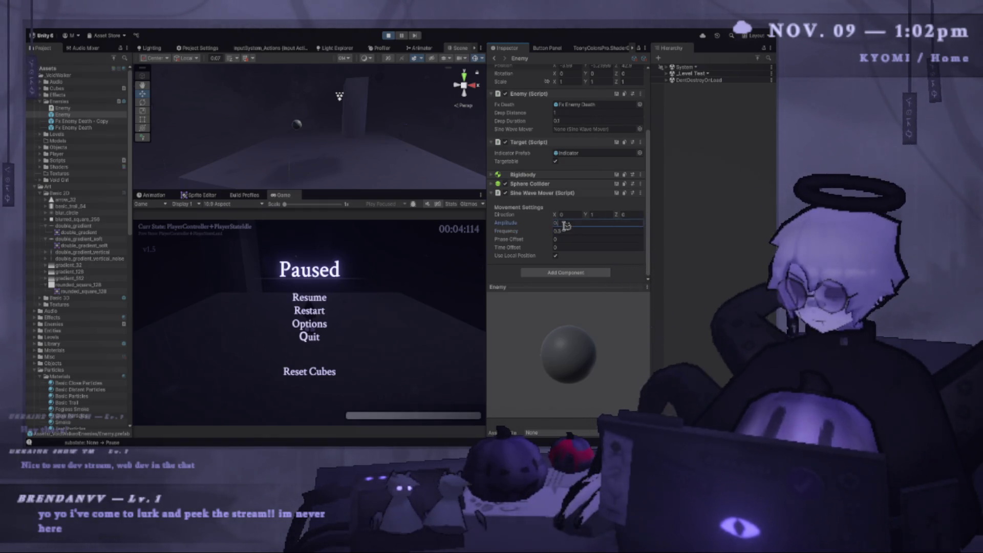
click(324, 297)
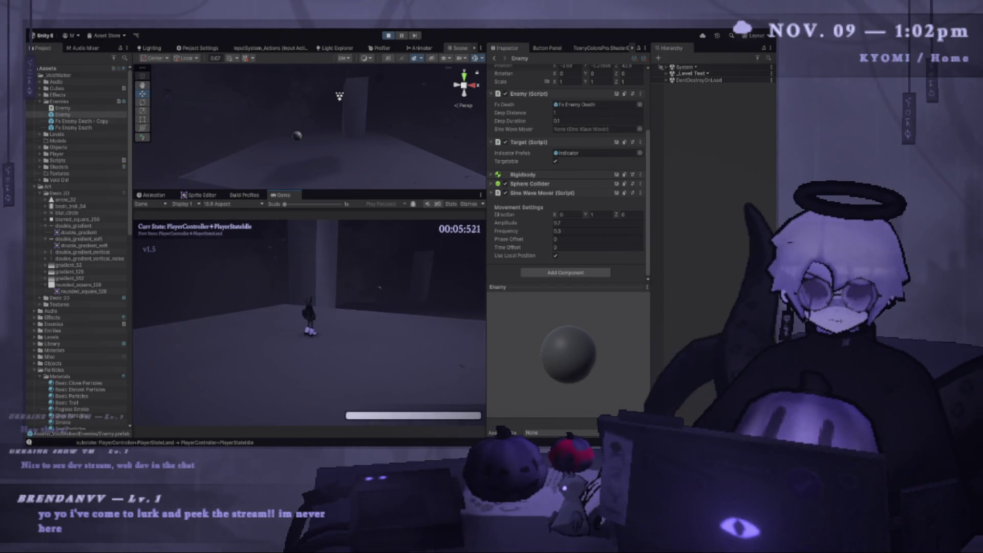
key(Escape)
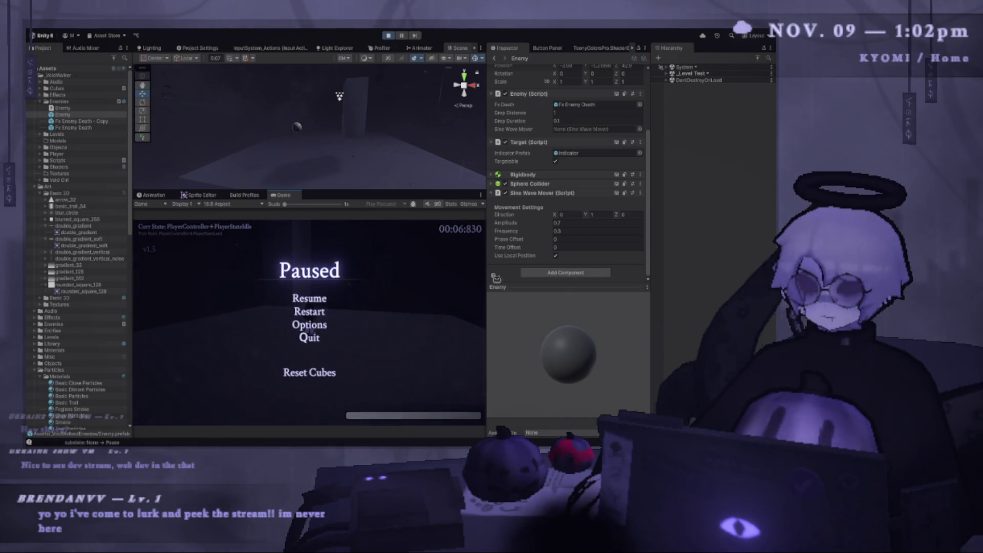
drag(484, 273, 555, 273)
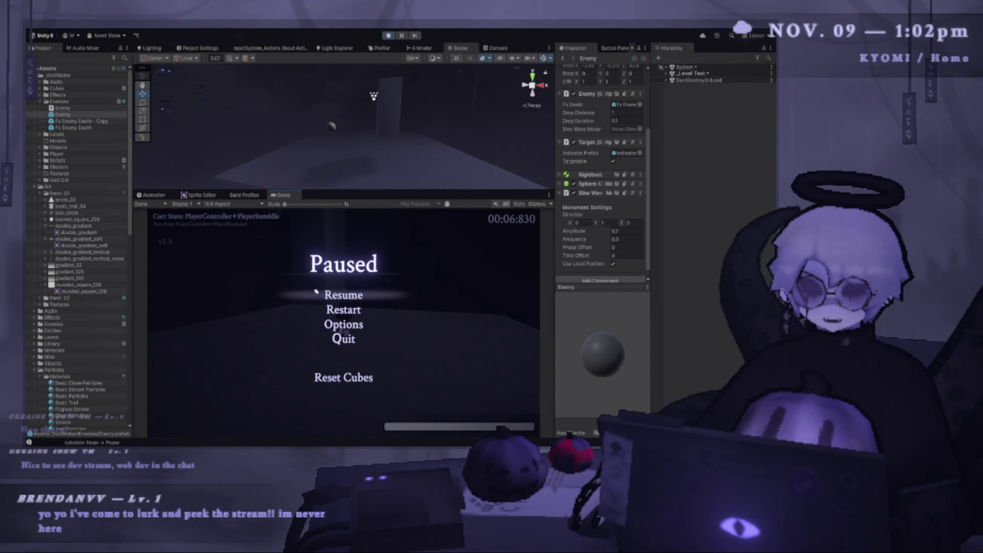
key(Escape)
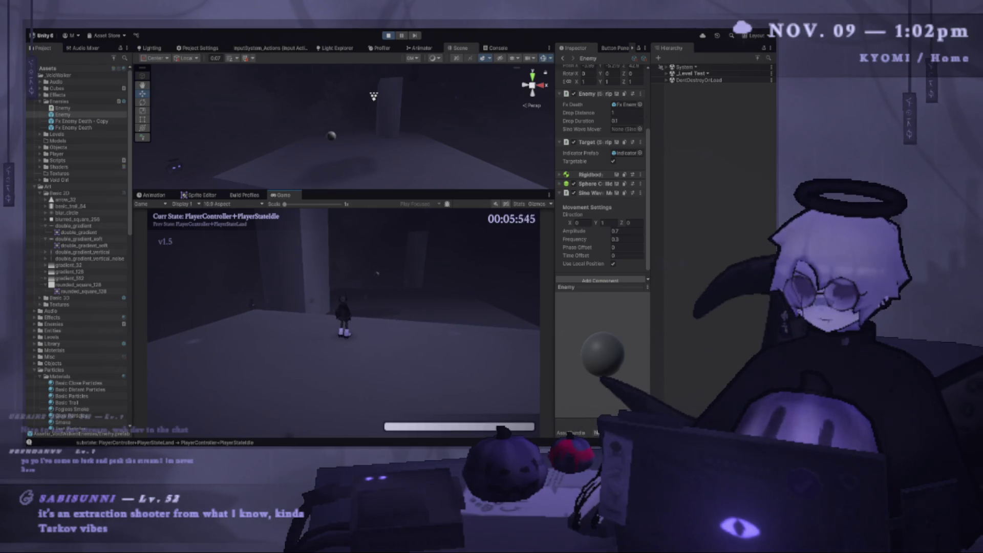
key(w)
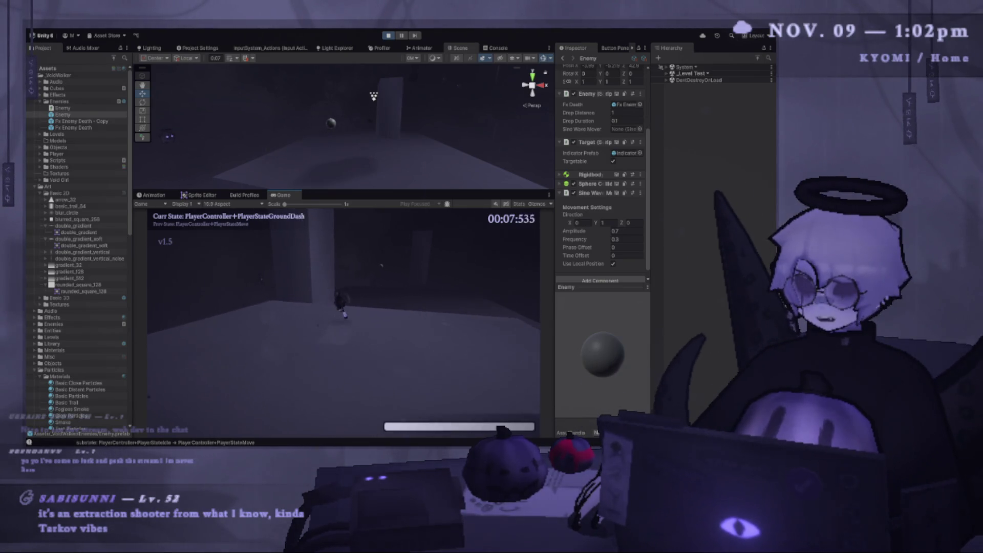
key(j)
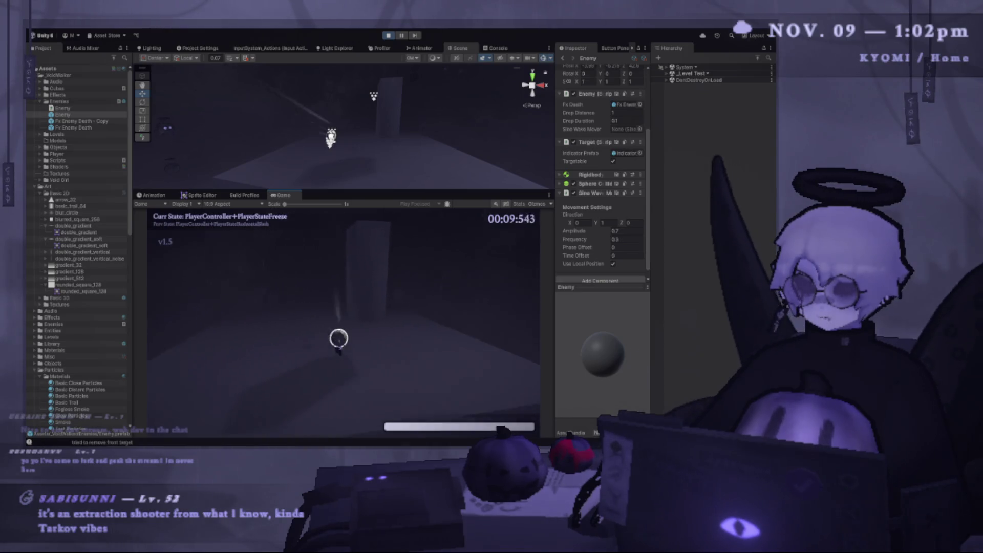
key(space)
key(space)
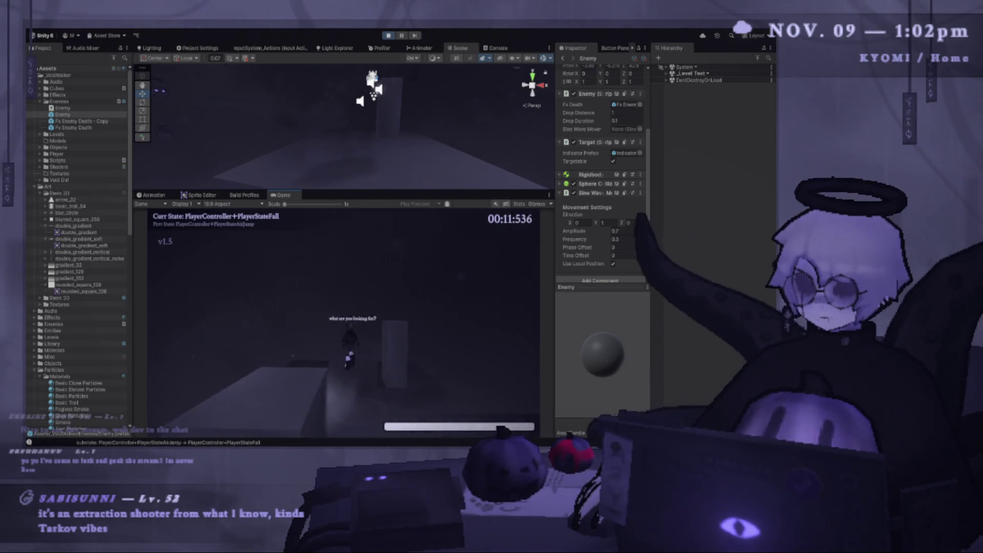
key(shift)
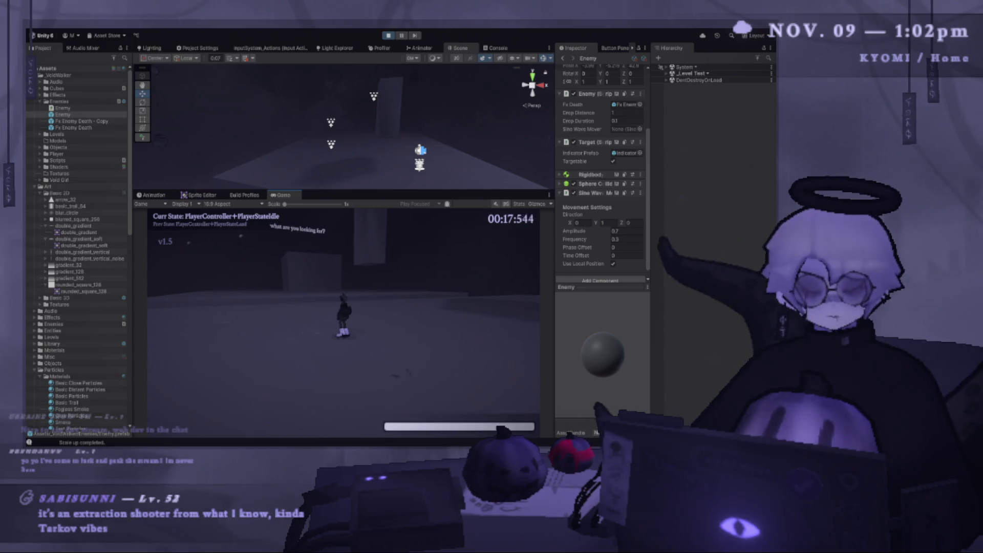
key(r)
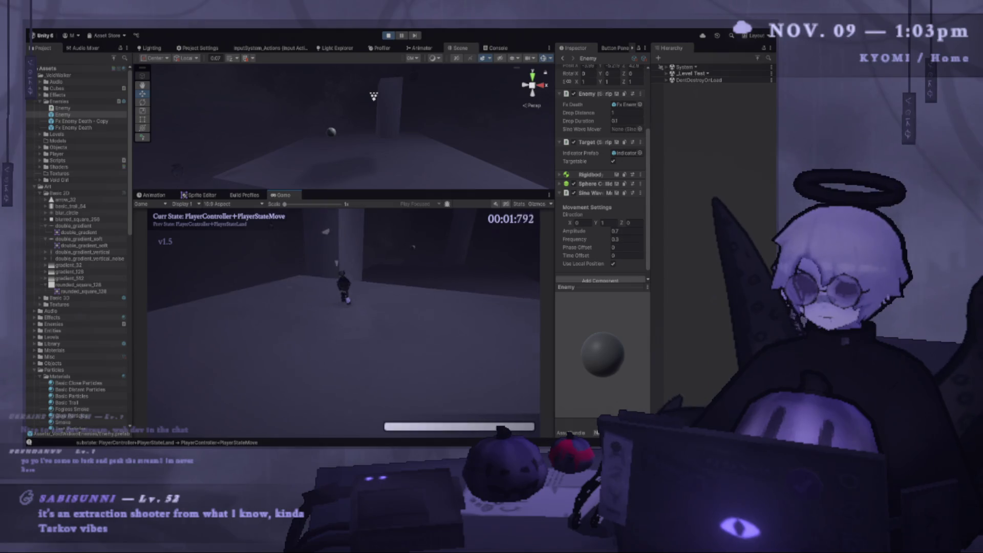
key(shift)
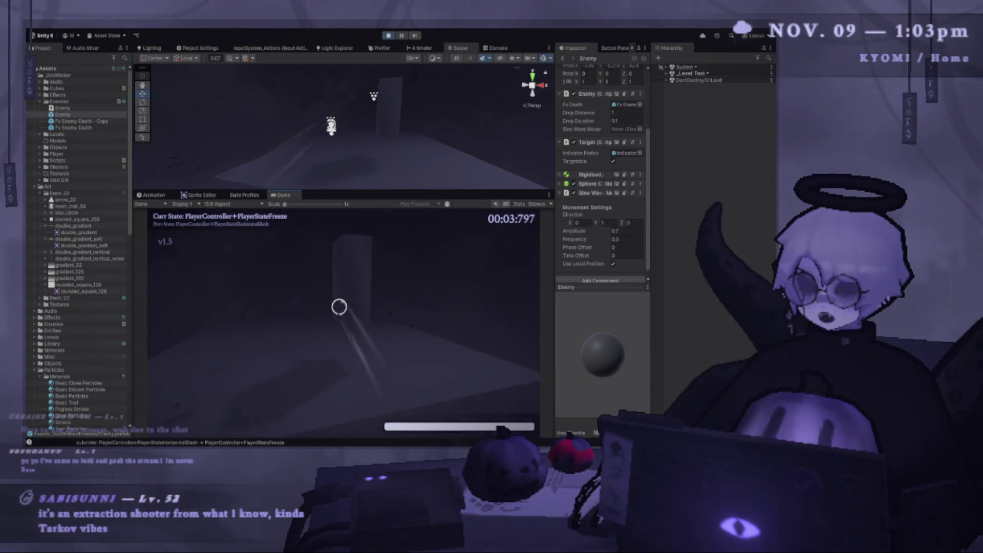
key(space)
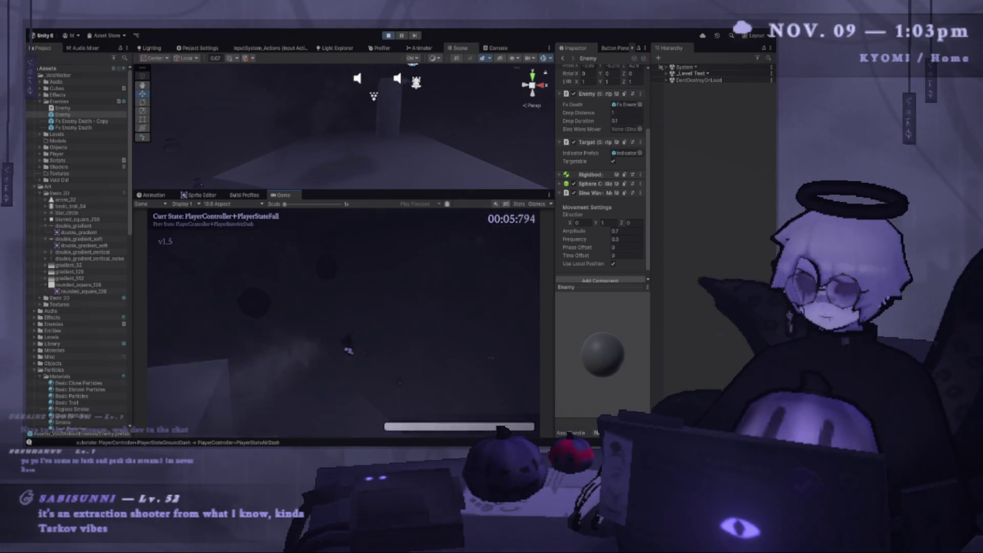
key(r)
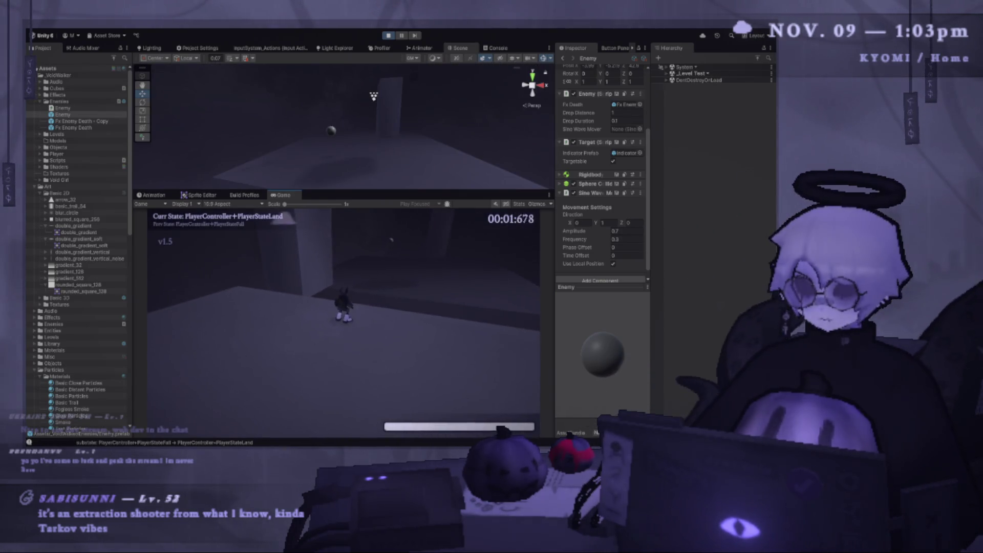
key(w)
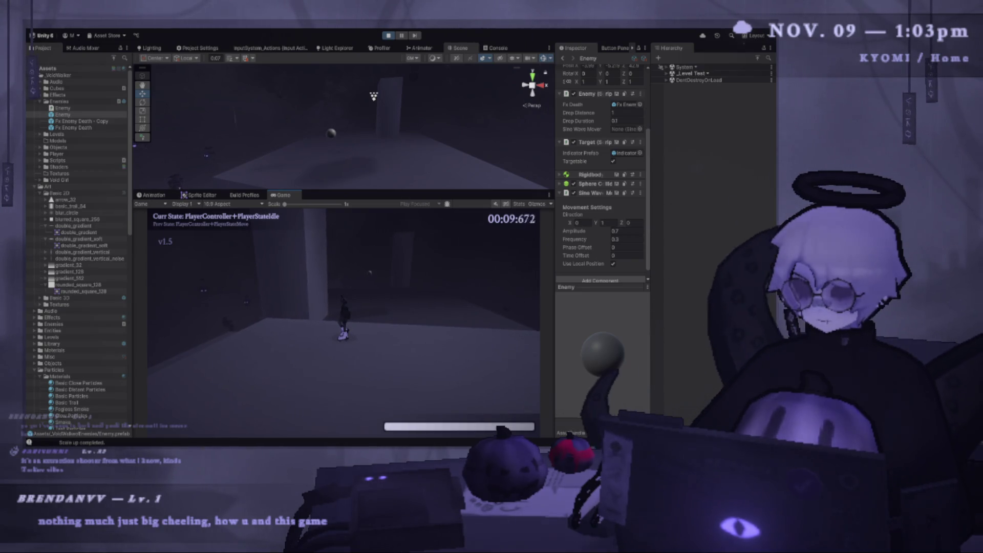
key(space)
key(shift)
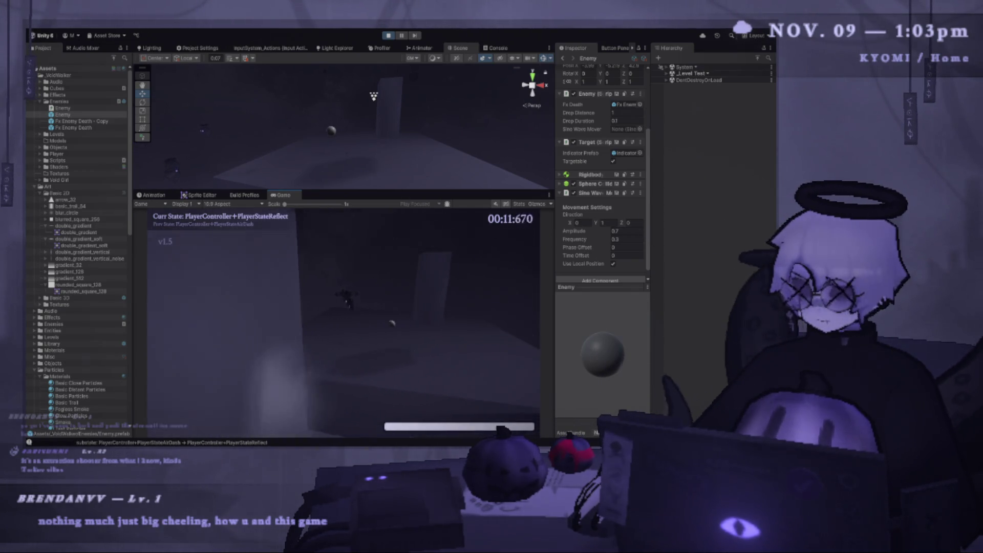
key(space)
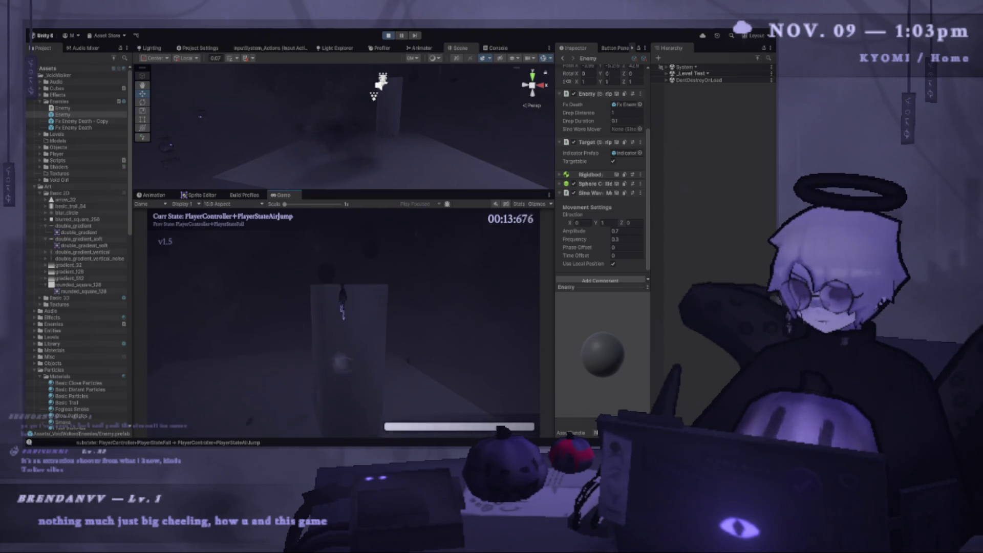
key(shift)
key(Escape)
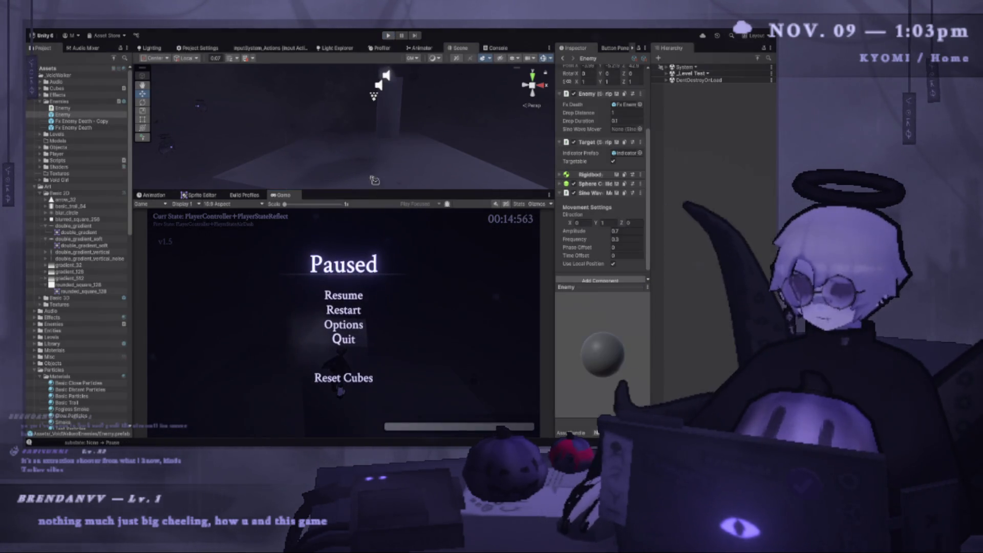
key(Down)
key(Return)
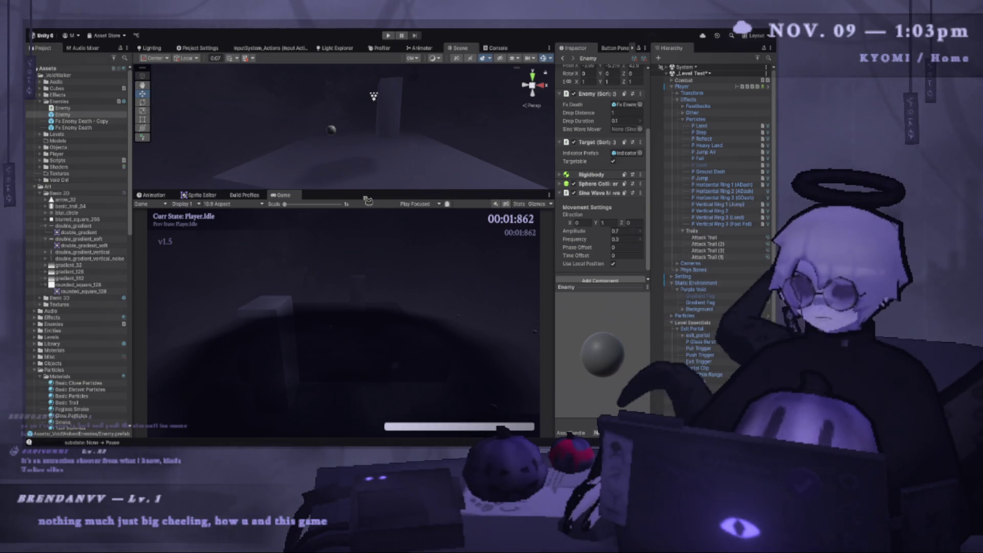
- Enlarge the Scene view and orbit to the Enemy sphere, selecting it
drag(367, 203, 367, 318)
mouse_move(395, 235)
mouse_down()
mouse_move(406, 248)
mouse_move(298, 268)
mouse_up()
mouse_move(233, 266)
mouse_down()
mouse_move(273, 405)
mouse_move(373, 213)
mouse_move(204, 237)
mouse_move(205, 226)
mouse_move(277, 261)
mouse_move(256, 235)
mouse_move(324, 248)
mouse_move(285, 266)
mouse_move(320, 262)
mouse_up()
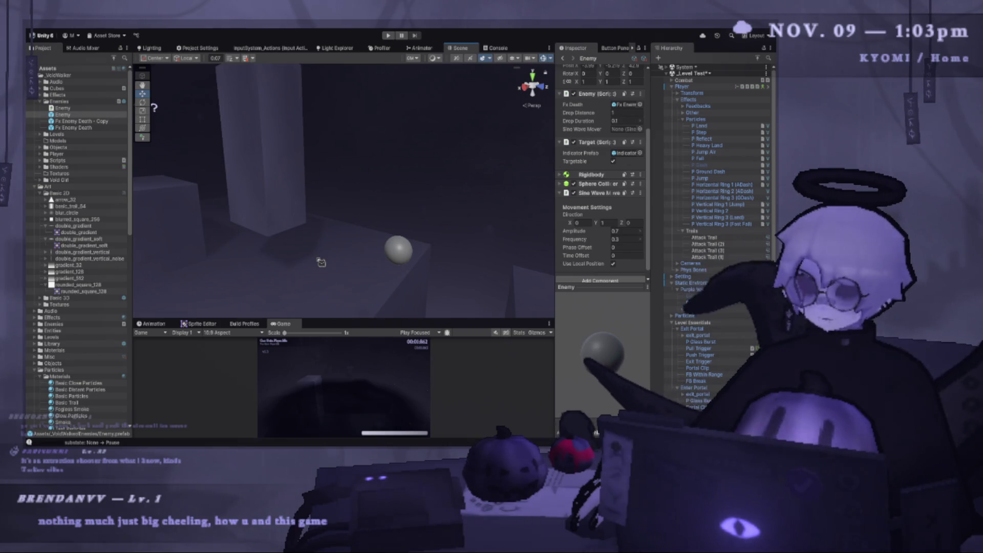
mouse_move(321, 263)
mouse_down()
mouse_move(391, 287)
mouse_move(411, 325)
mouse_move(402, 416)
mouse_up()
mouse_move(390, 358)
mouse_down()
mouse_move(336, 244)
mouse_move(334, 305)
mouse_move(353, 375)
mouse_move(390, 272)
mouse_move(424, 255)
mouse_up()
click(350, 271)
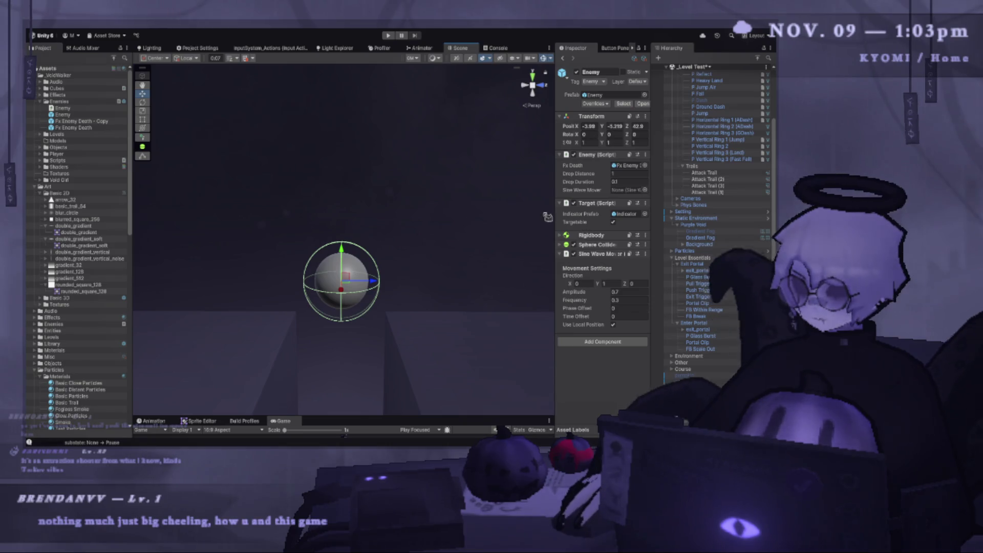
- Widen the Inspector, review the Enemy components, then view Enemy.cs's DeathCoroutine in the code editor
drag(553, 212, 537, 215)
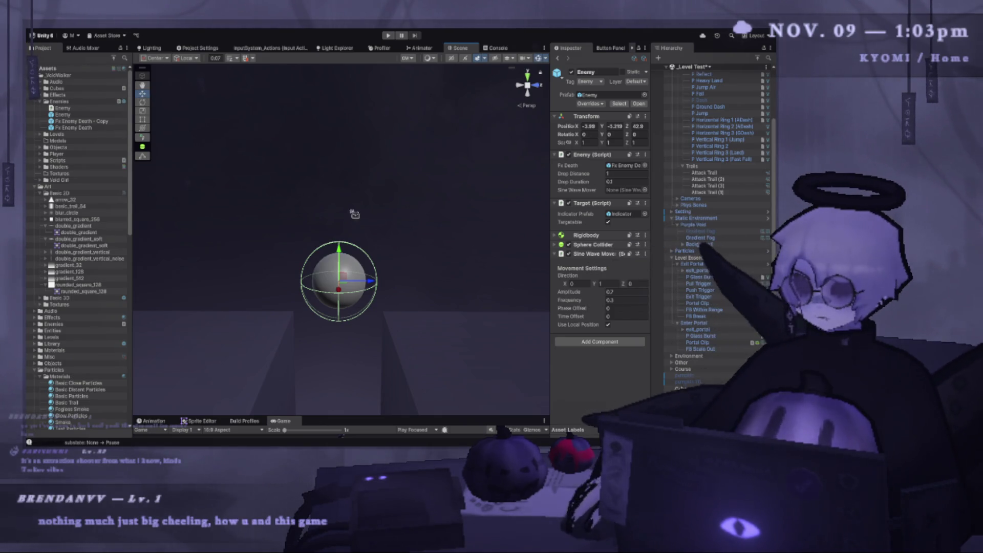
scroll(713, 239, down, 2)
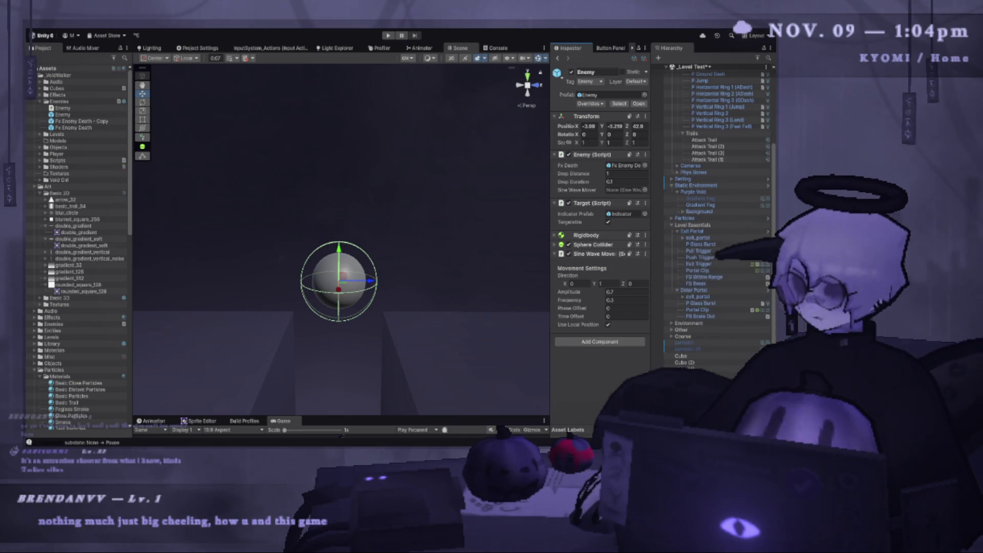
key(alt+Tab)
scroll(395, 202, up, 3)
scroll(408, 333, down, 4)
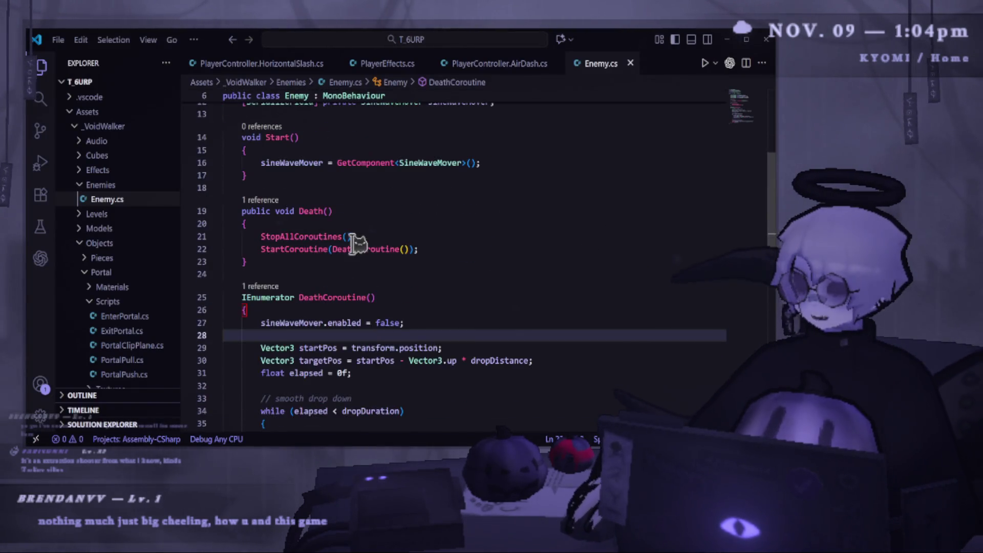
- Add an empty void Update() method after Start in Enemy.cs
scroll(357, 243, up, 3)
click(329, 311)
key(Return)
key(Return)
text(void)
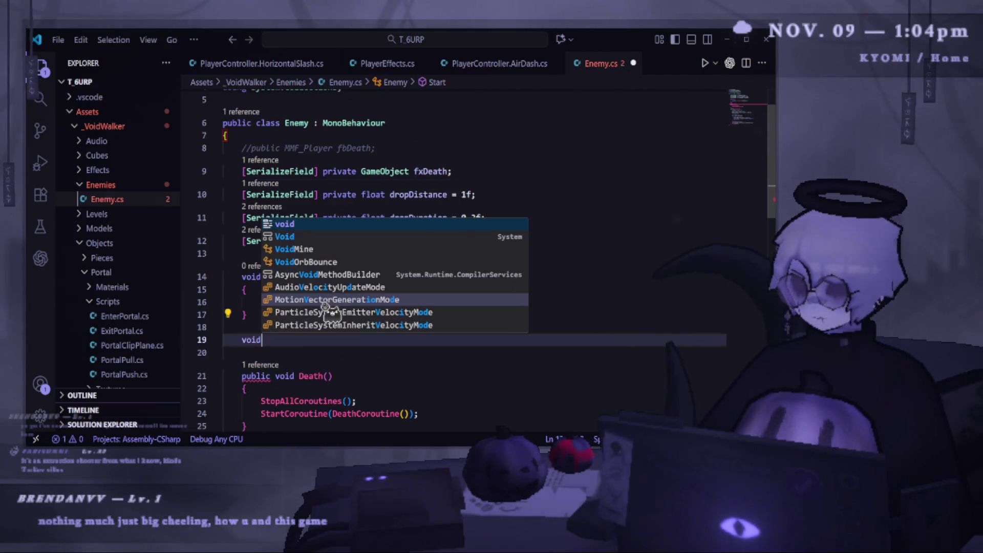
text( U)
key(Tab)
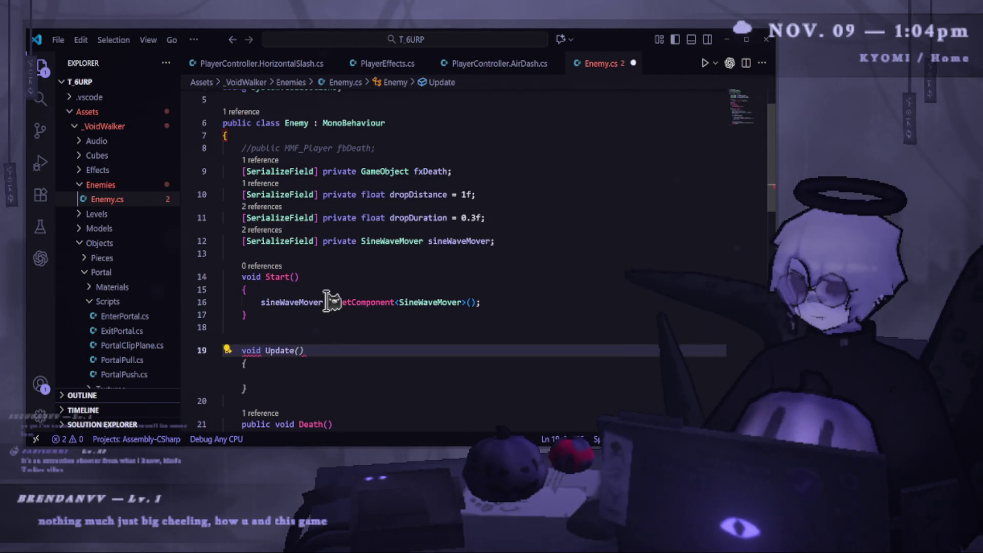
key(Return)
text({)
key(Return)
- In Update, compute Vector3 distance = PlayerController.Instance.transform.position - transform.position
click(347, 378)
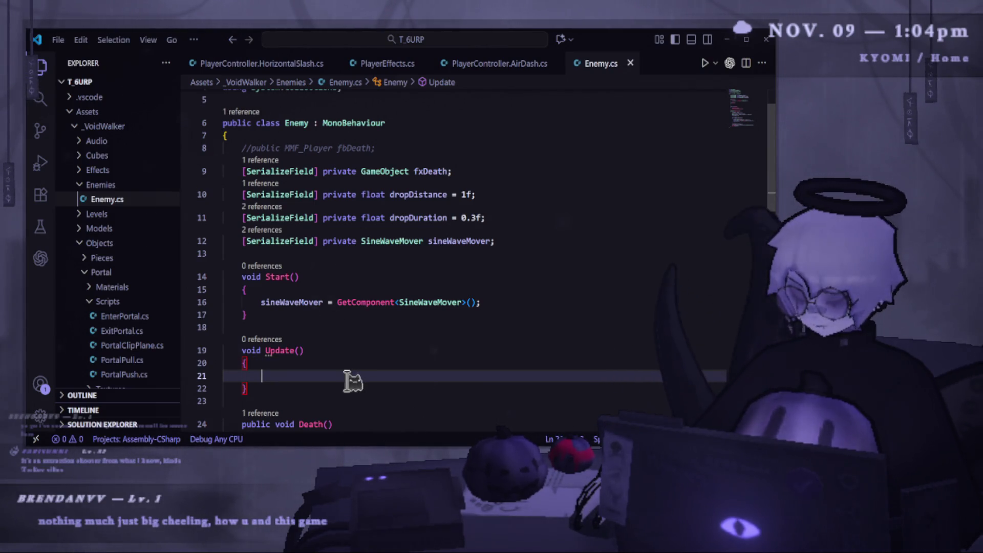
text(Ve)
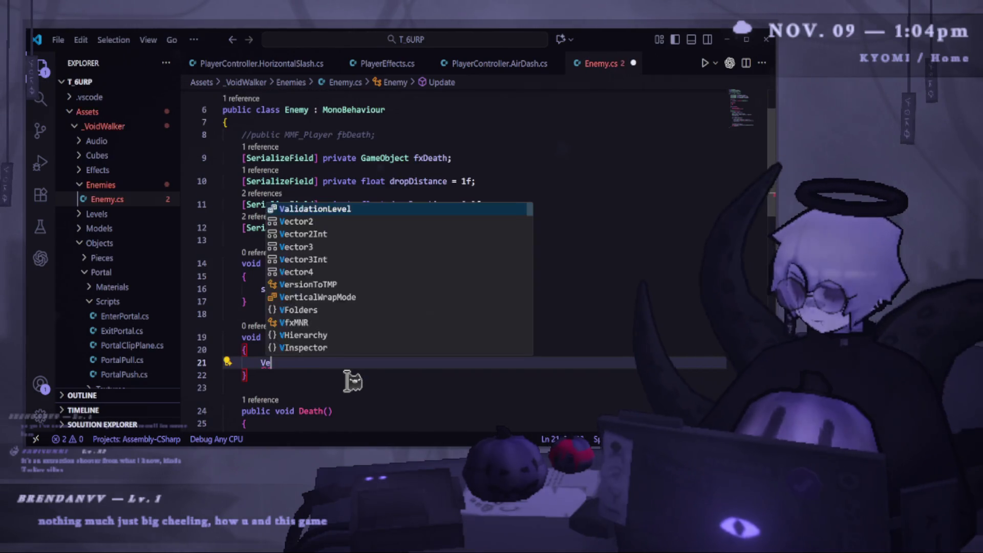
text(ctor3 d)
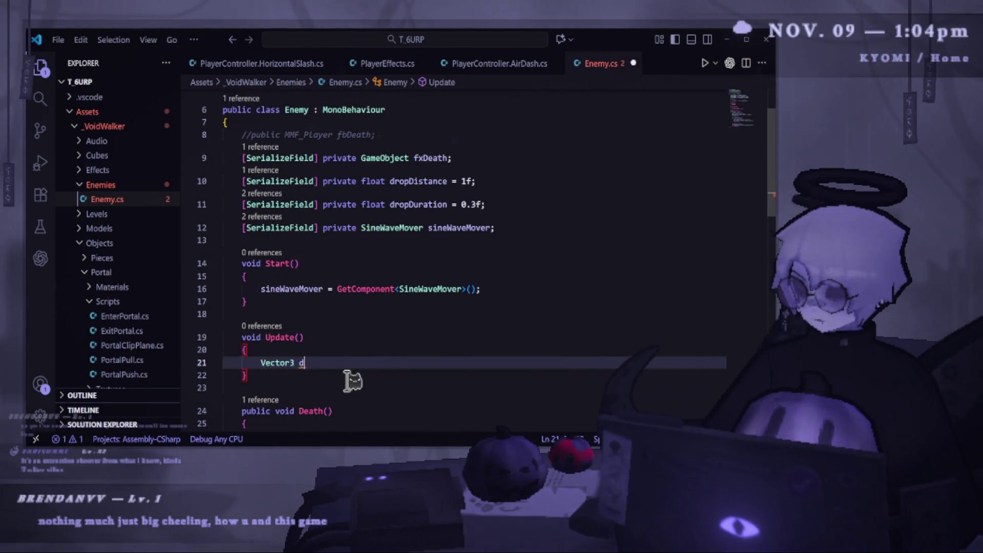
text(istance =)
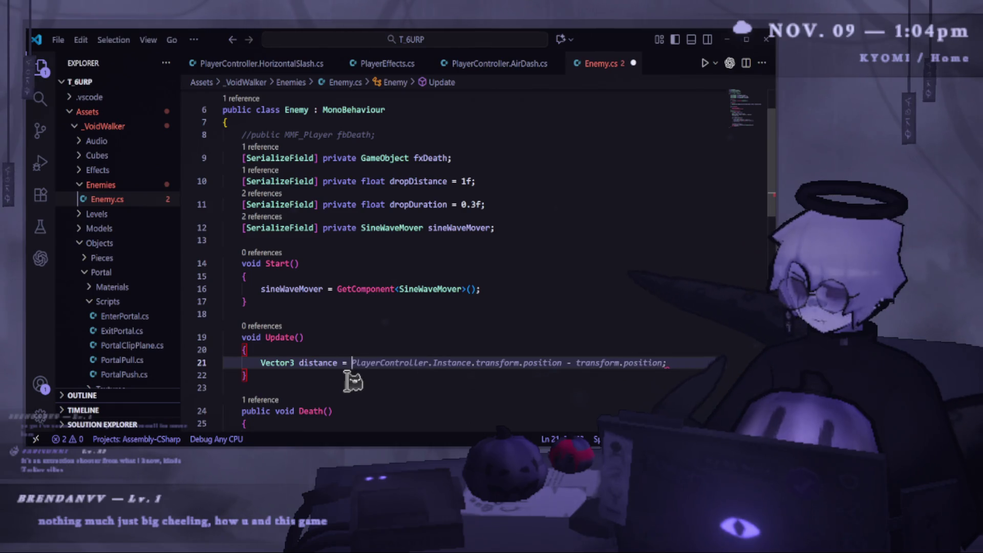
key(Tab)
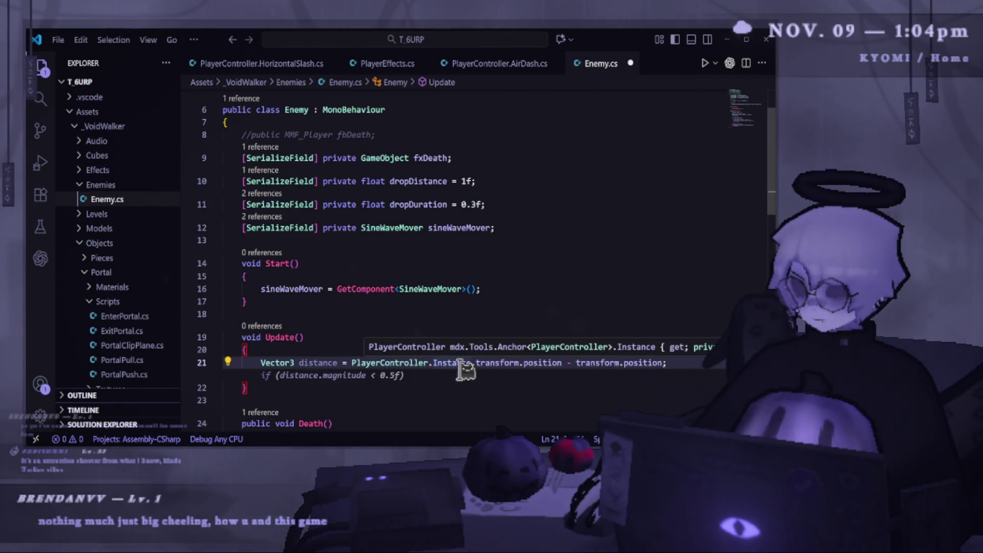
scroll(361, 359, down, 2)
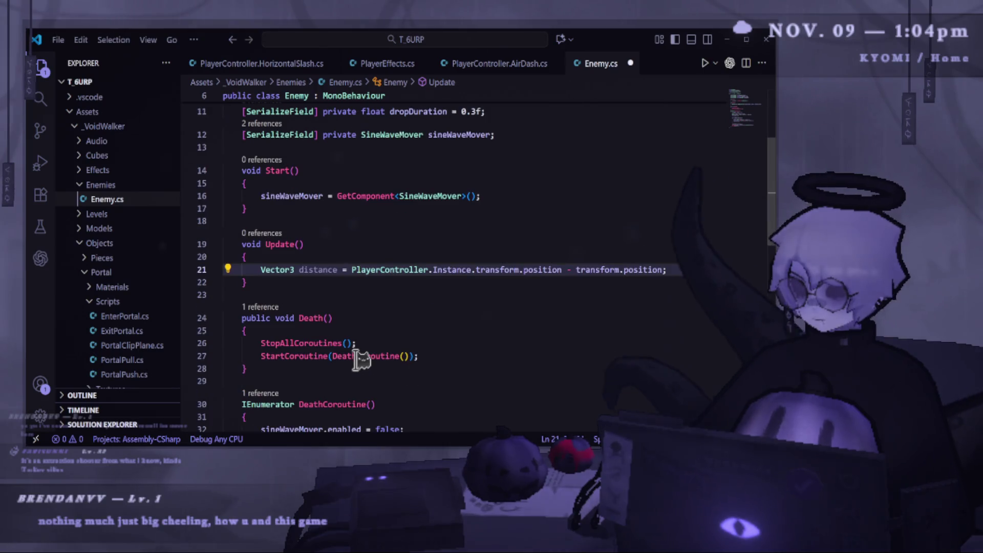
click(261, 64)
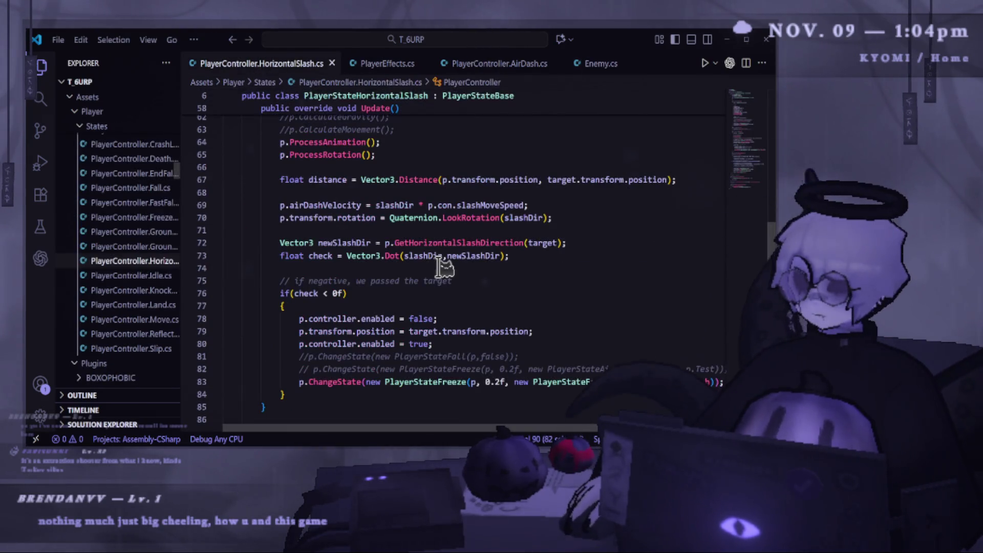
- Inspect the Vector3.Distance expression on line 67 of PlayerController.HorizontalSlash.cs
scroll(541, 314, up, 3)
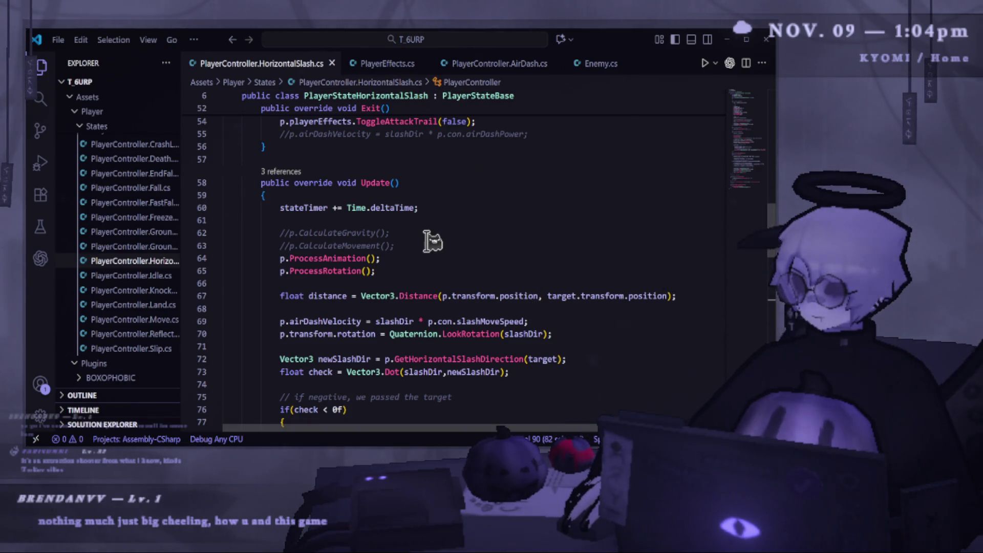
scroll(433, 240, up, 3)
scroll(445, 264, down, 4)
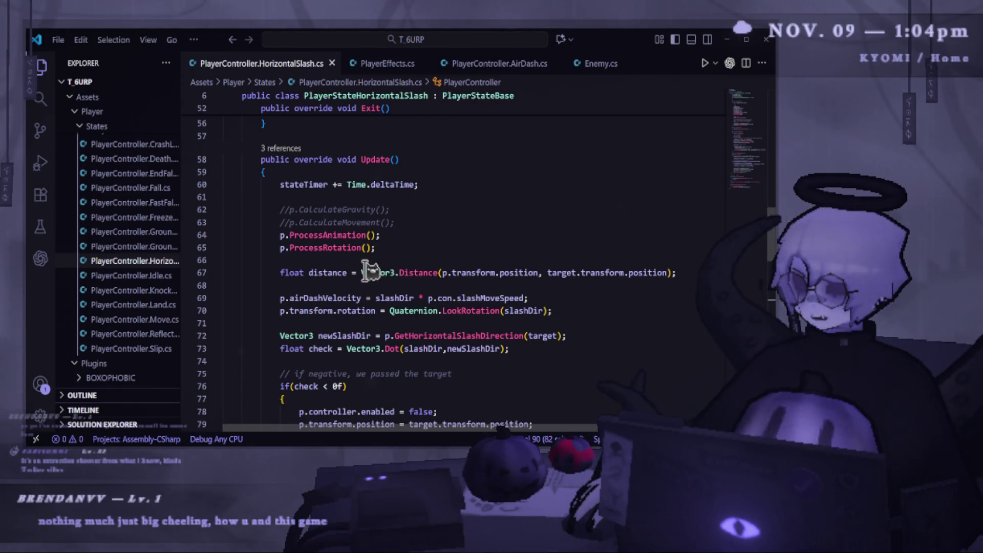
drag(361, 272, 726, 277)
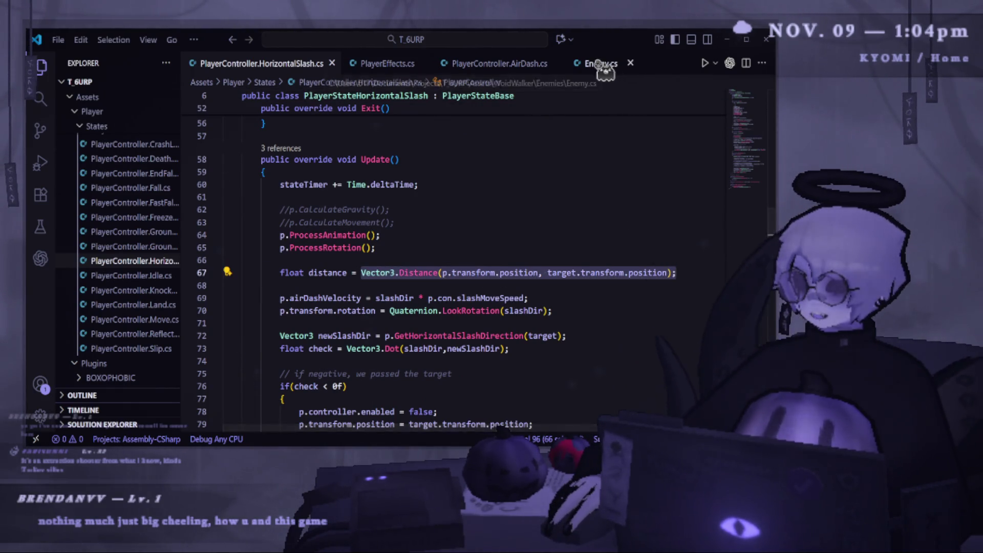
click(599, 64)
click(494, 342)
- Consult PlayerController.AirDash.cs and PlayerEffects.cs for reference, ending back on Enemy.cs
click(504, 62)
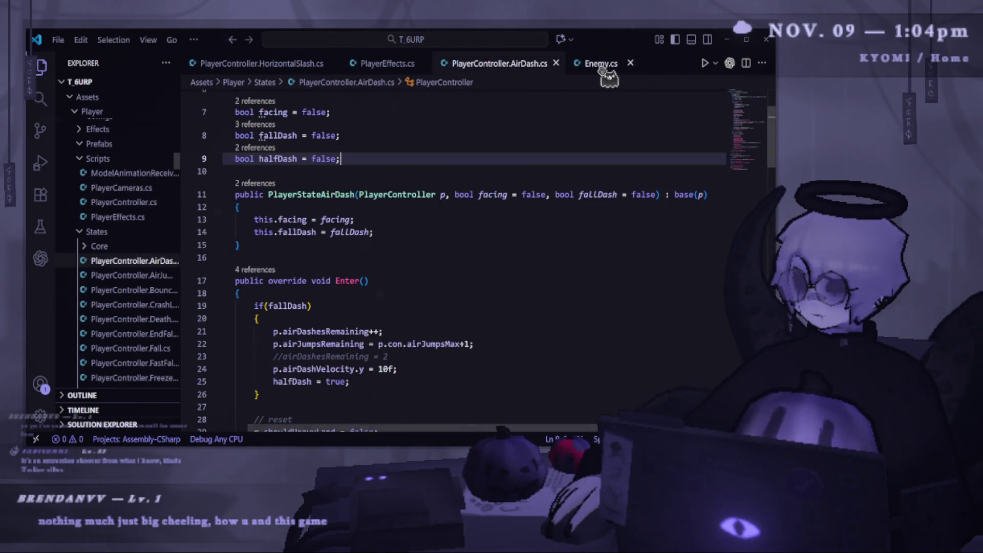
click(280, 68)
mouse_move(676, 273)
mouse_down()
mouse_move(224, 276)
mouse_move(283, 274)
mouse_up()
key(ctrl+c)
click(499, 63)
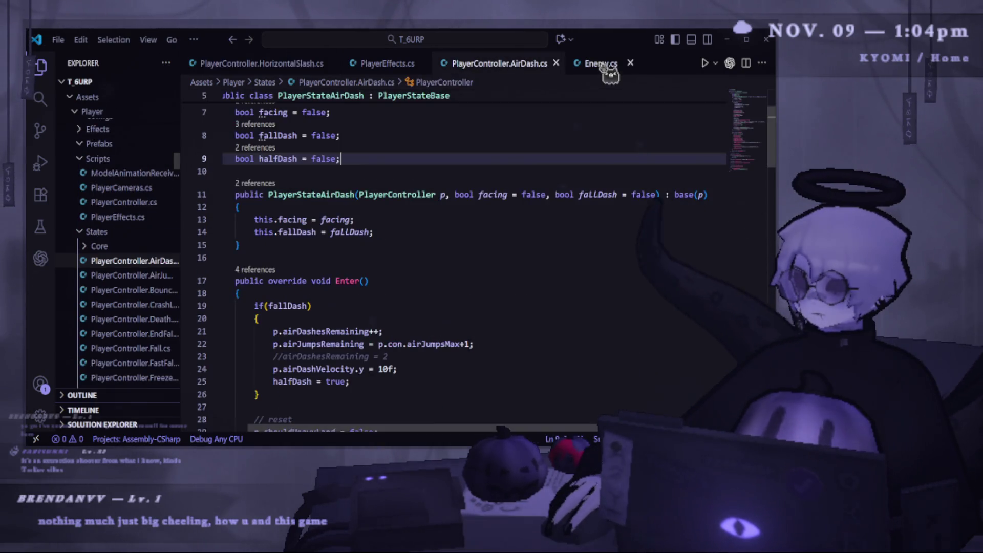
click(379, 63)
click(594, 63)
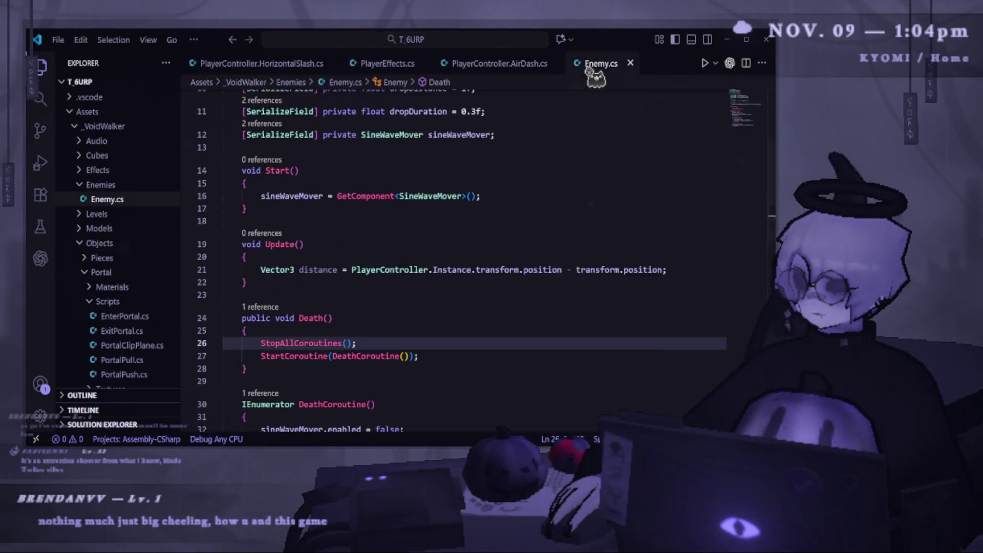
- Paste the Vector3.Distance line into Update, remove the 'p.' prefix, and save
drag(265, 269, 698, 270)
key(ctrl+v)
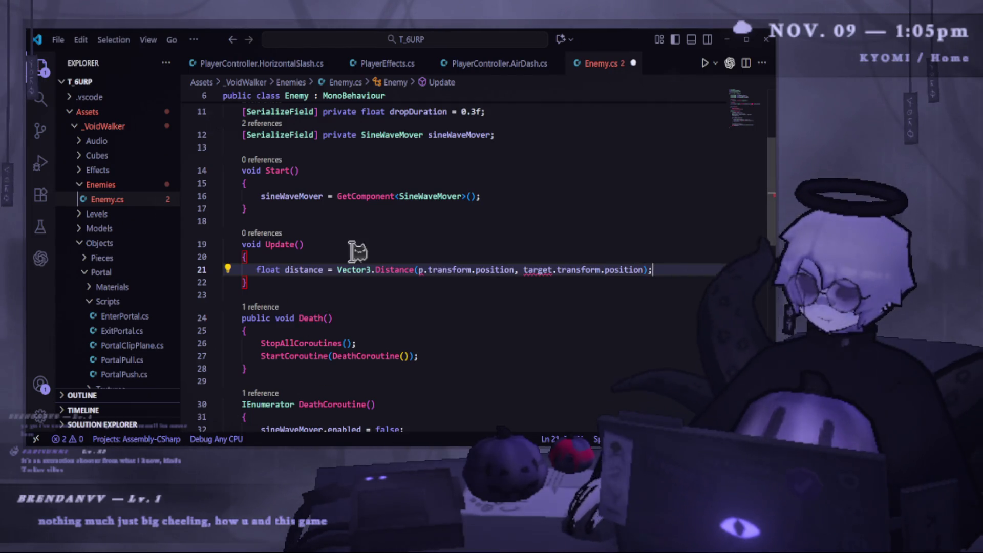
click(472, 282)
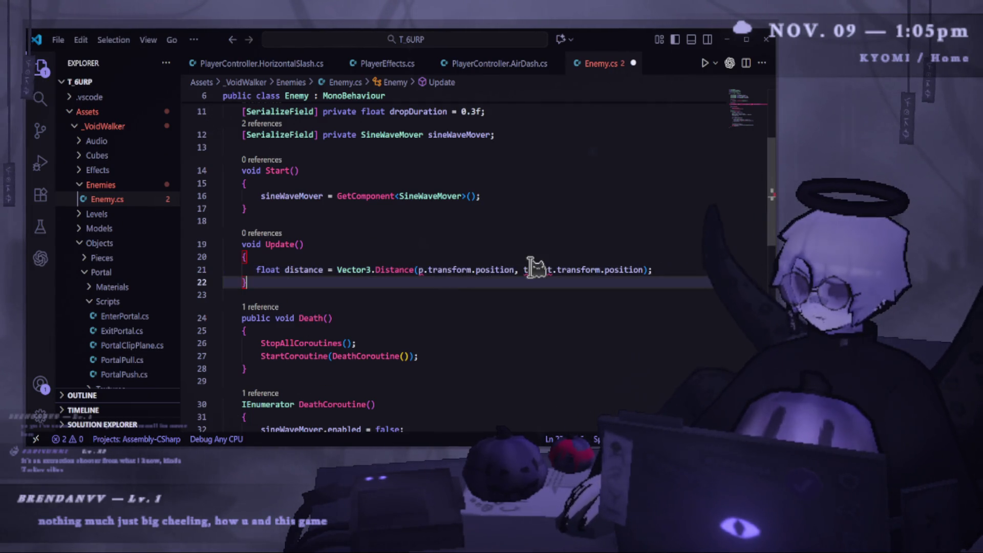
click(429, 270)
key(BackSpace)
key(BackSpace)
key(ctrl+s)
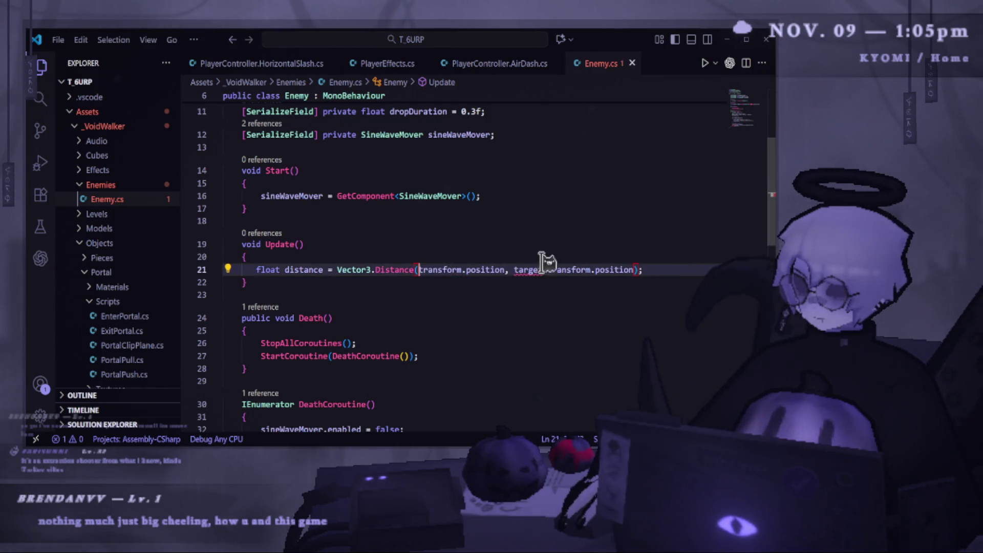
- Replace 'target' in the Distance call with PlayerController.Instance and save Enemy.cs
click(615, 270)
drag(635, 270, 512, 270)
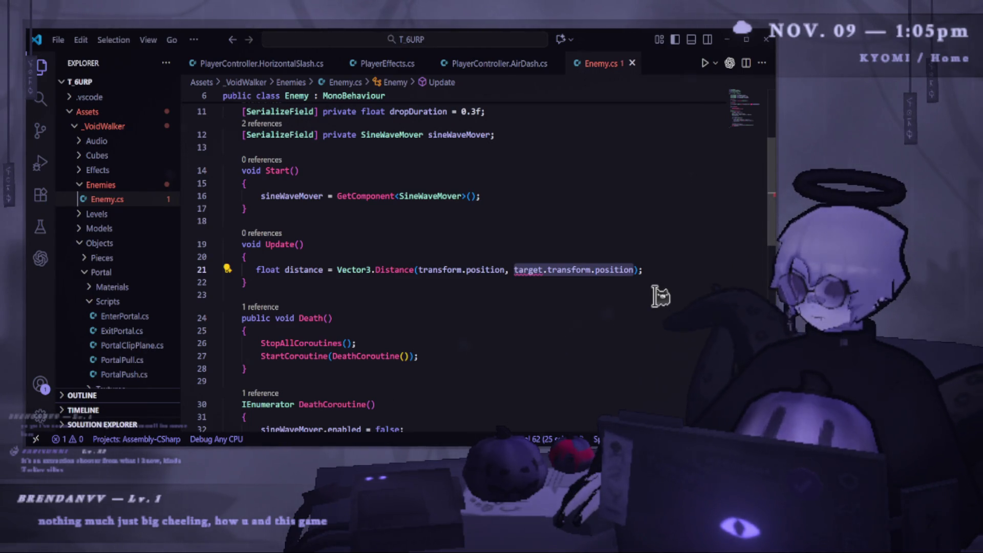
double_click(527, 271)
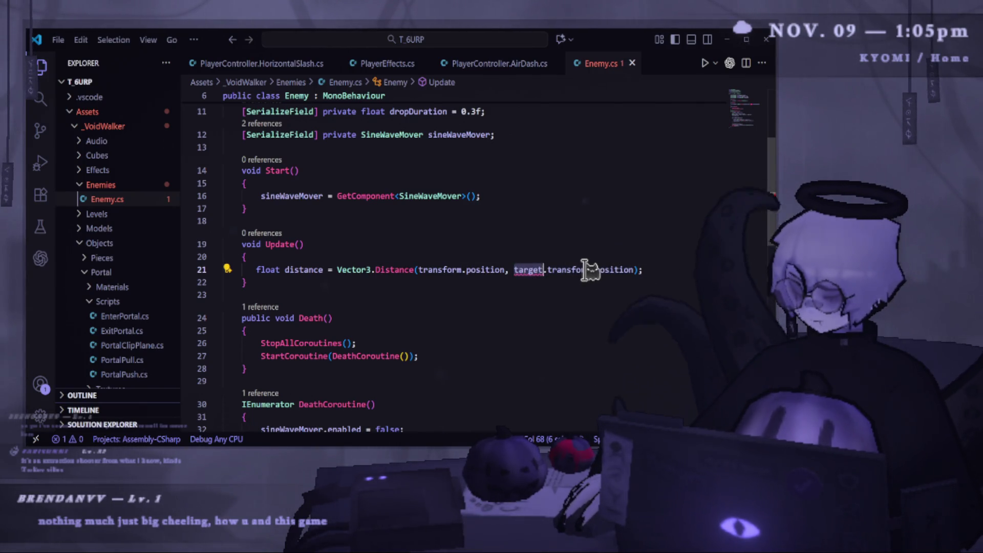
text(PlayerC)
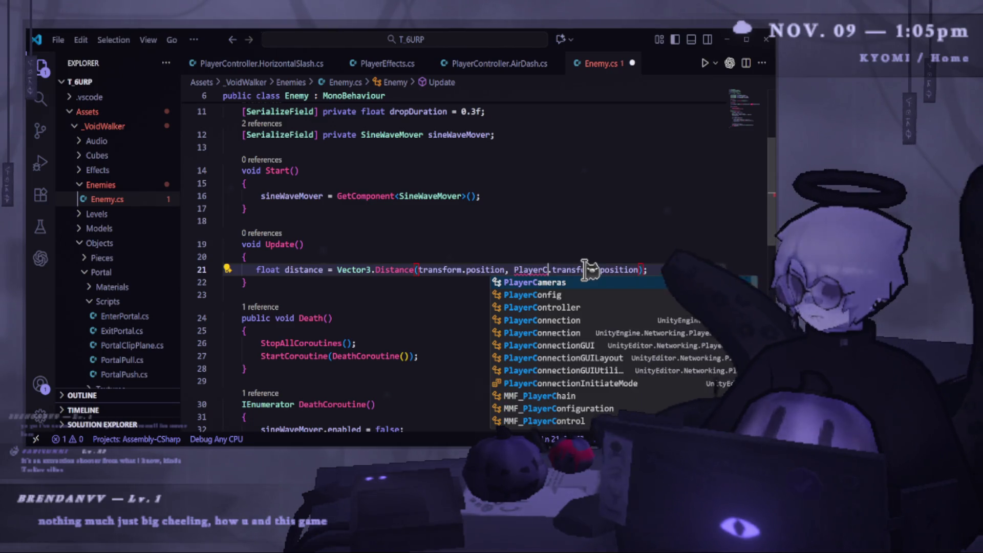
key(Down)
key(Down)
text(.I)
key(Tab)
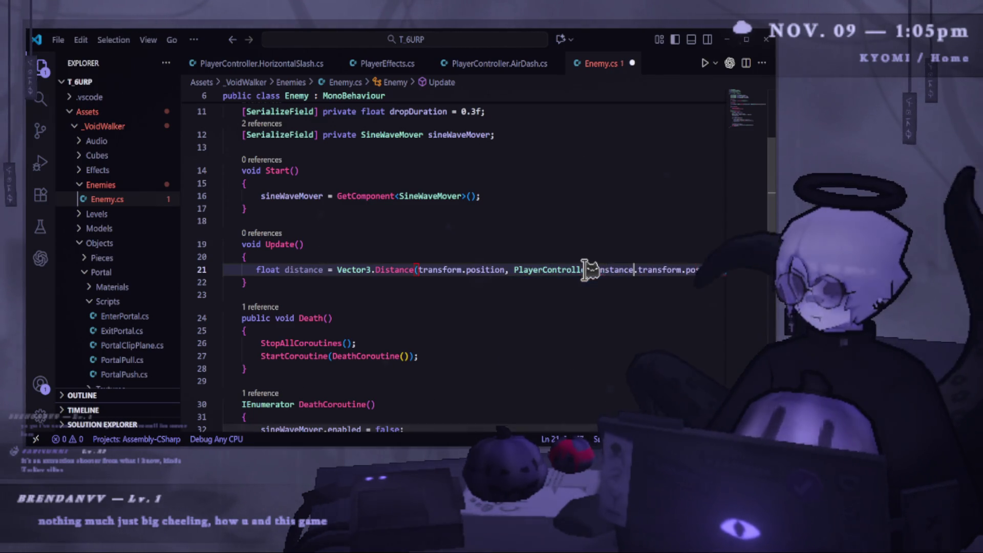
key(ctrl+s)
scroll(589, 269, right, 1)
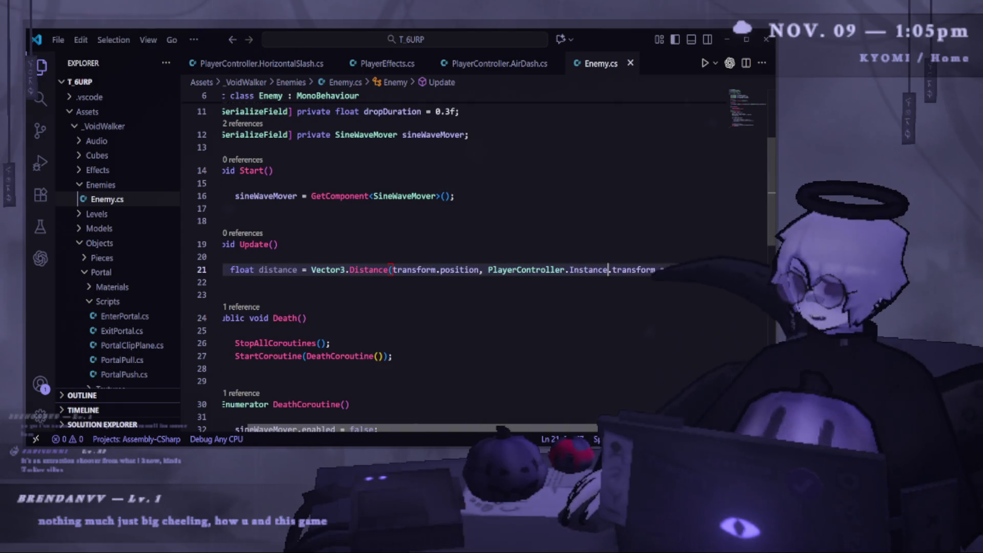
scroll(575, 429, left, 1)
- Start a new 'distance' line below the distance calculation in Update
click(261, 270)
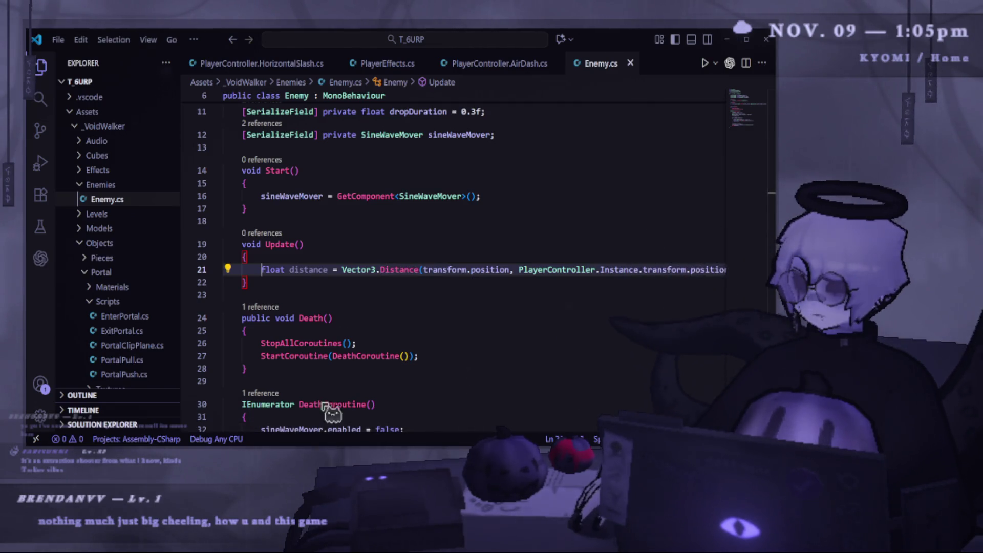
double_click(315, 270)
scroll(512, 270, right, 1)
click(714, 269)
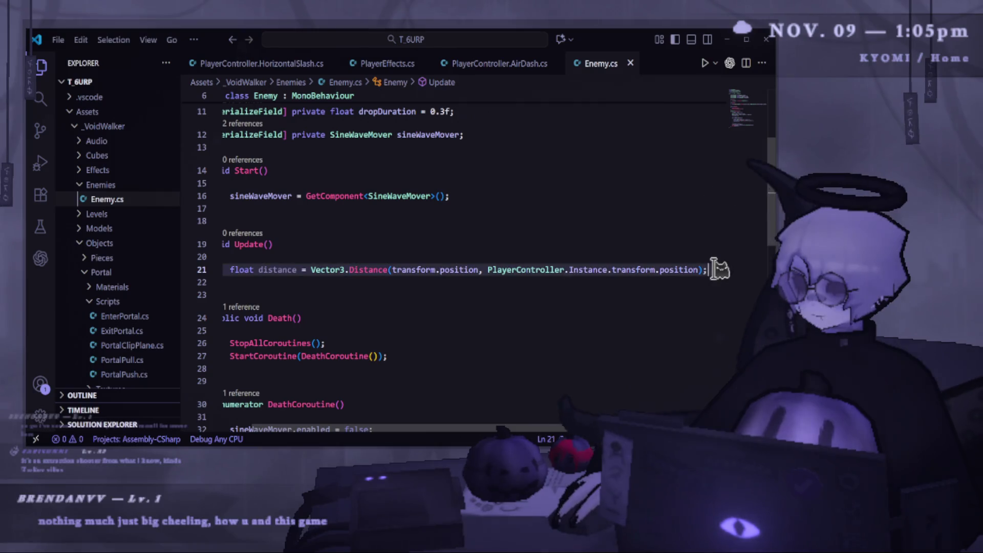
key(Return)
key(Return)
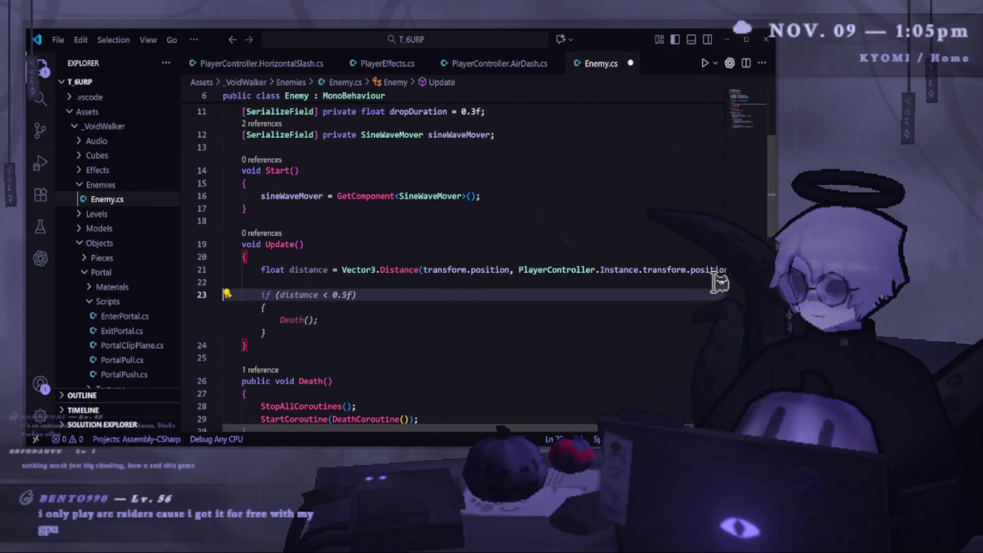
text(distance)
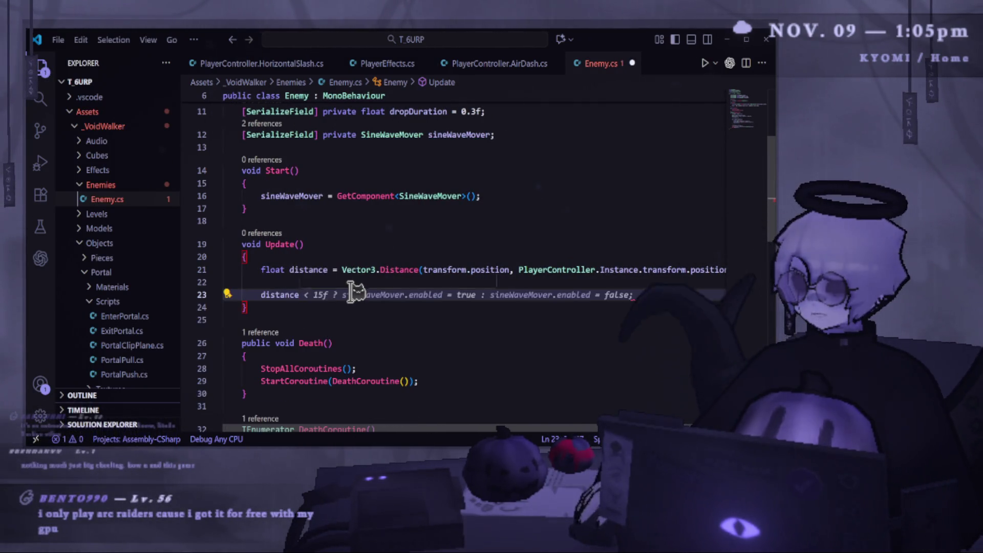
scroll(351, 285, up, 1)
click(551, 202)
- Add '[SerializeField] private float range = 30f;' below the sineWaveMover field
key(Return)
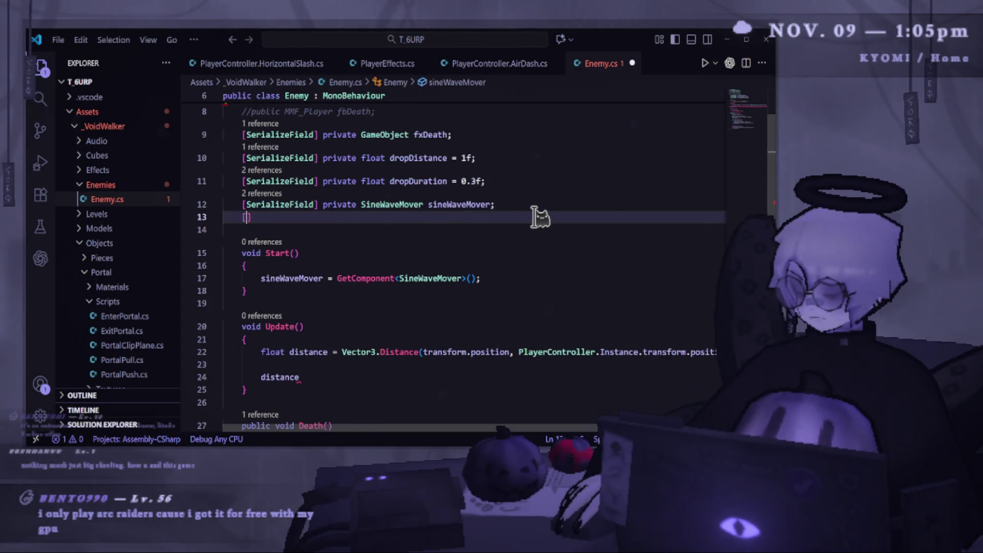
text([Ser)
key(Return)
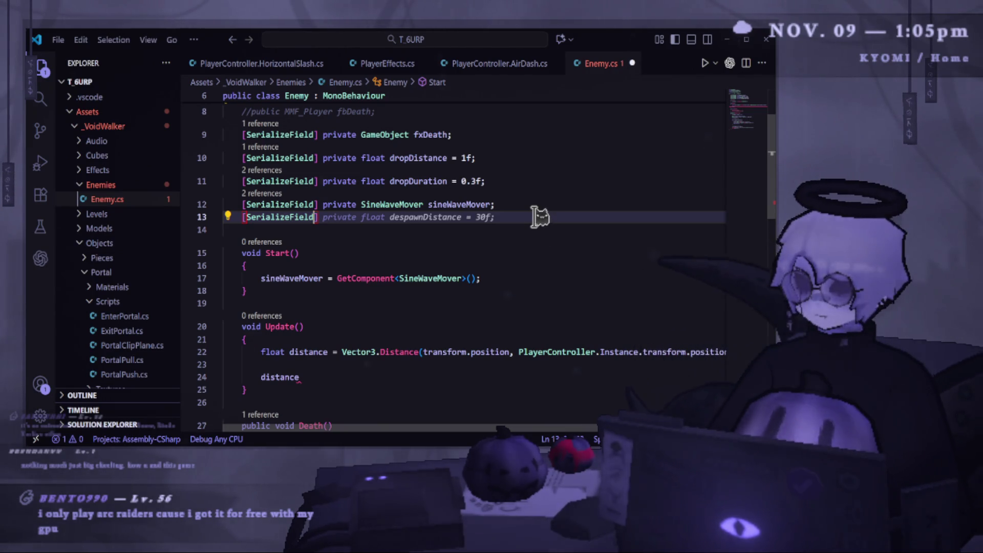
key(Tab)
key(Down)
double_click(420, 227)
text(range)
key(End)
key(BackSpace)
key(BackSpace)
key(BackSpace)
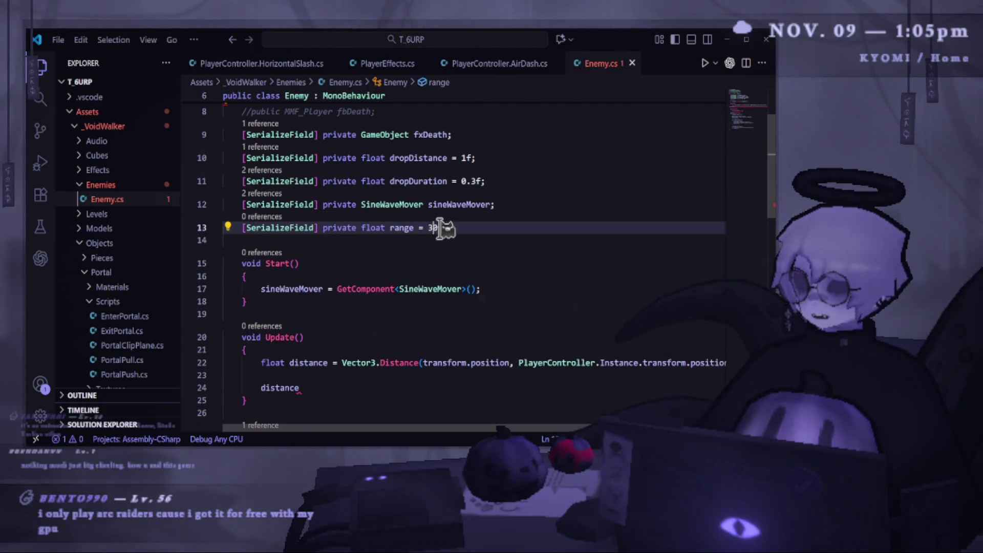
key(BackSpace)
key(BackSpace)
text(20f;)
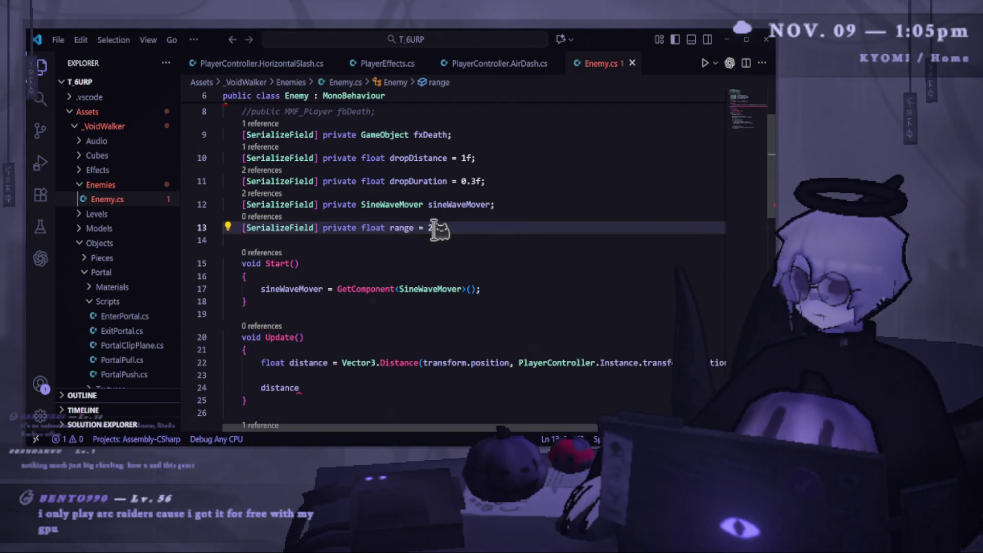
key(BackSpace)
text(30f;)
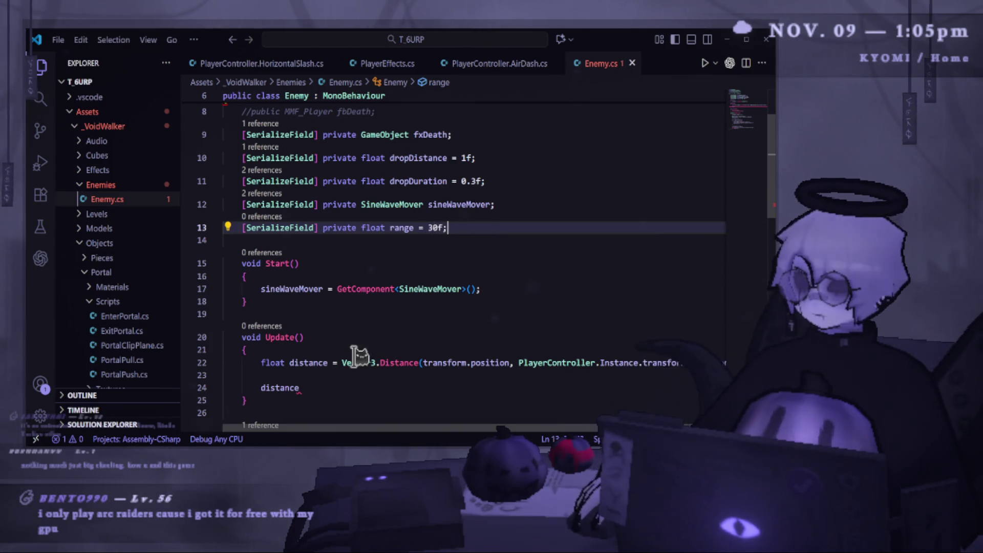
scroll(307, 323, down, 2)
- Turn the Update line into Copilot's 'if (distance > range) { Death(); }' check
click(324, 318)
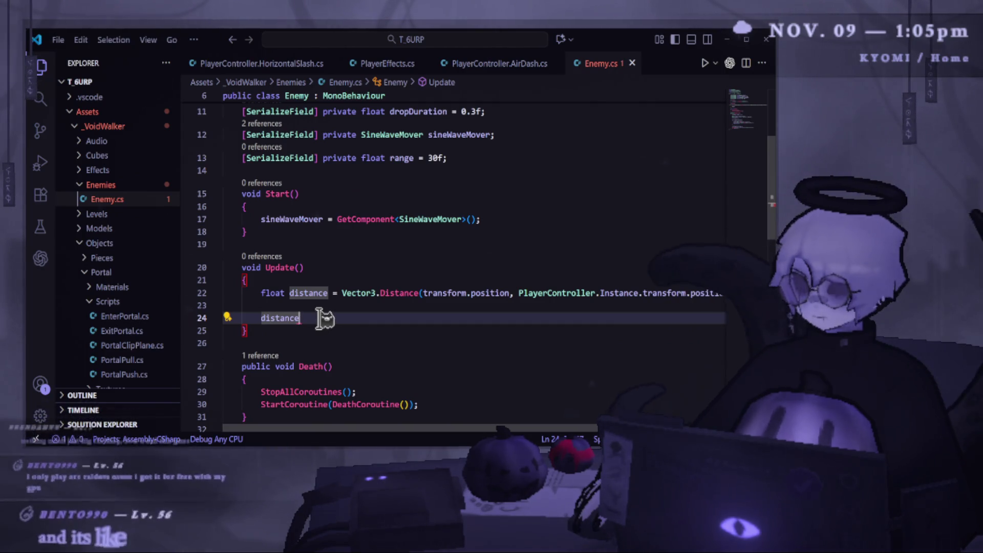
key(BackSpace)
key(BackSpace)
key(BackSpace)
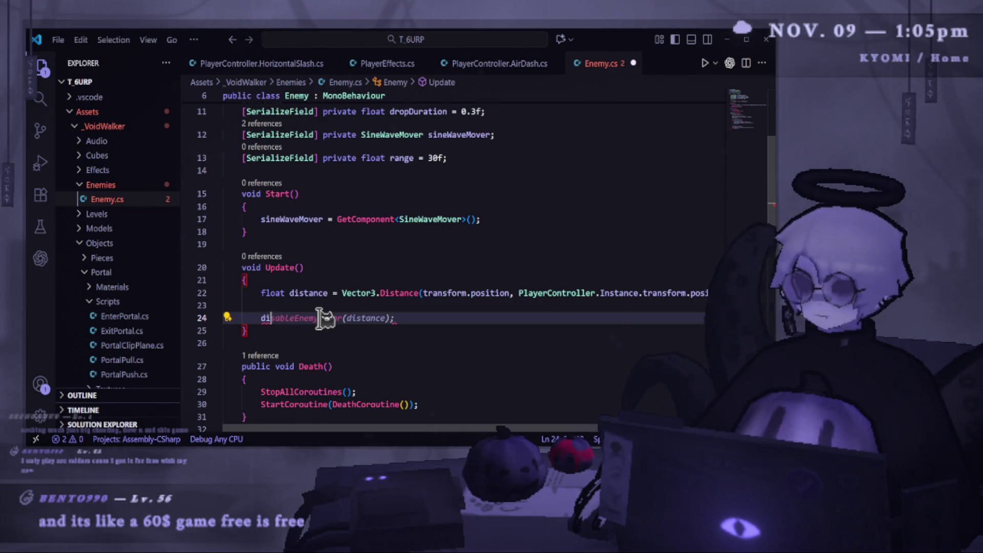
text(if)
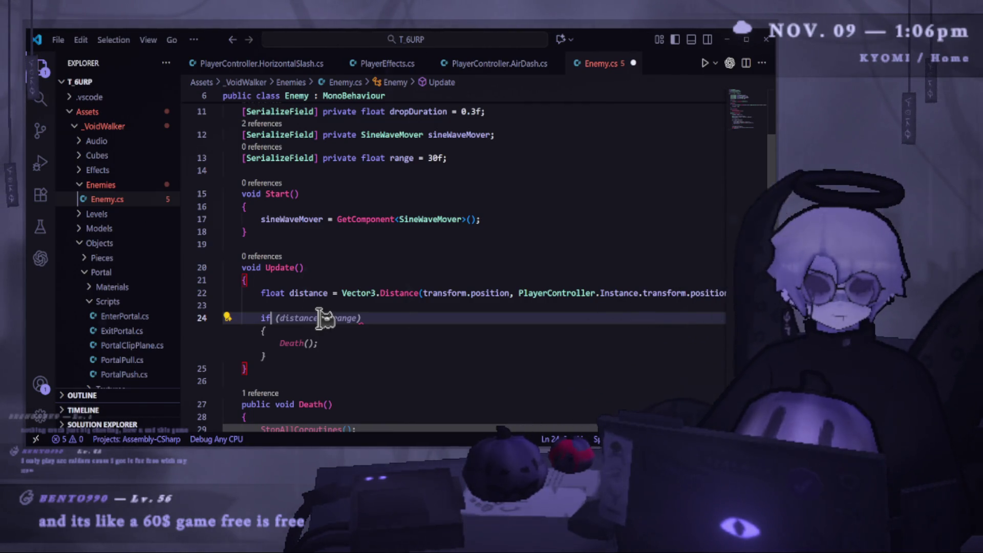
key(Tab)
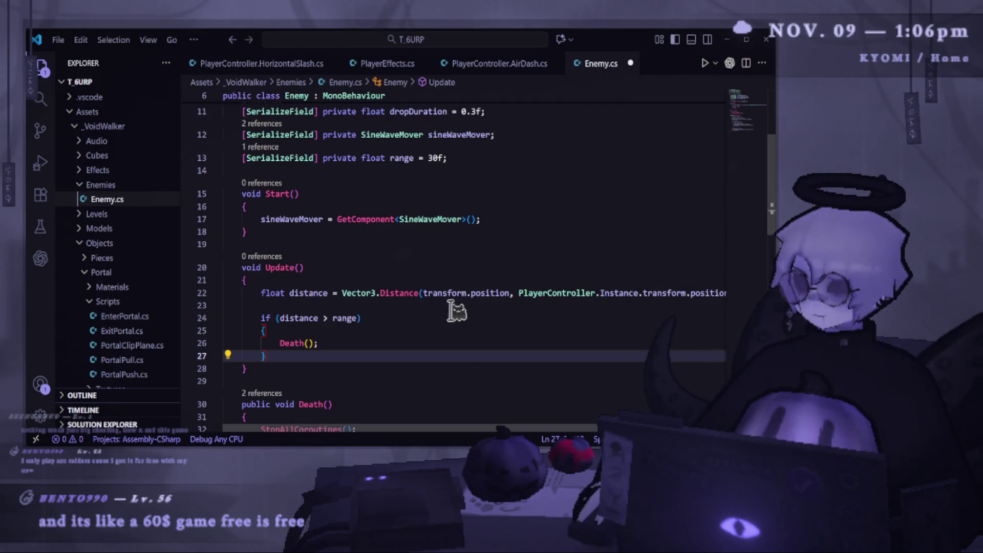
- Change the Update check to 'distance < range' and call FacePlayer() instead of Death()
click(391, 331)
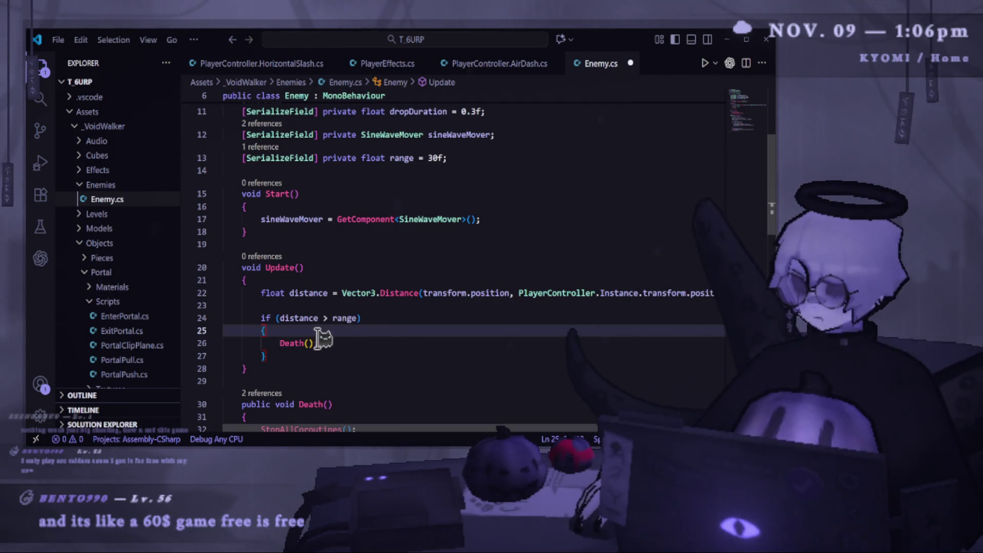
double_click(326, 318)
text(<)
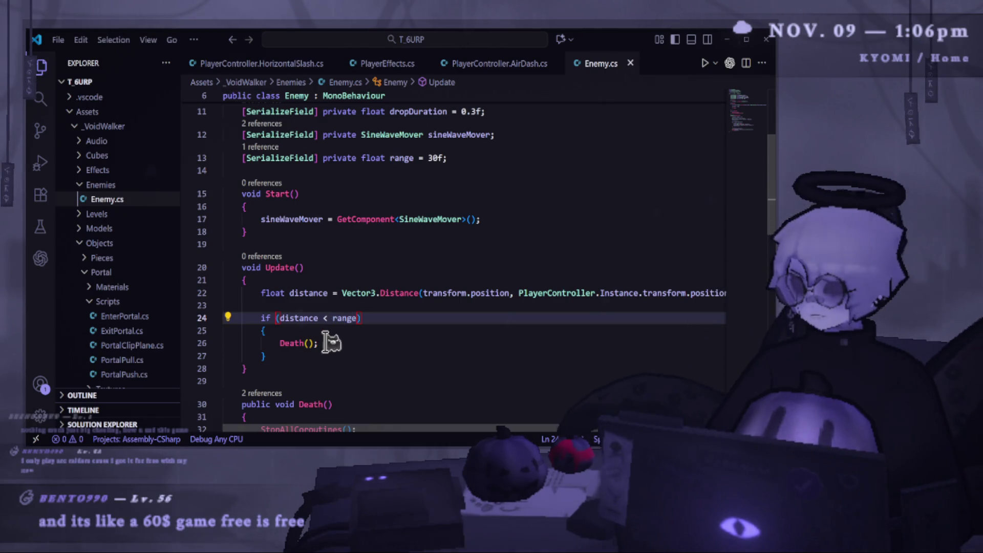
scroll(327, 342, down, 1)
click(322, 320)
key(shift+Home)
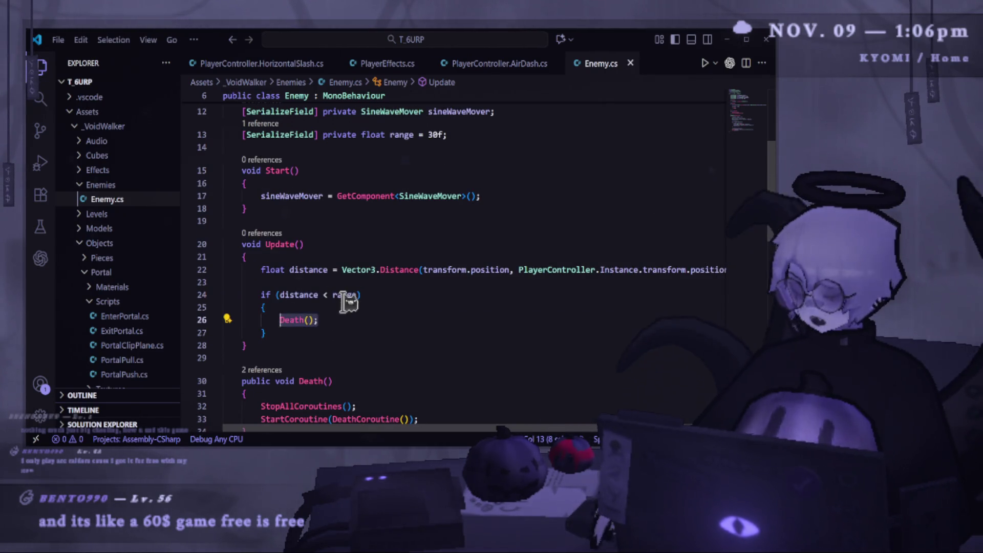
text(FacePlayer)
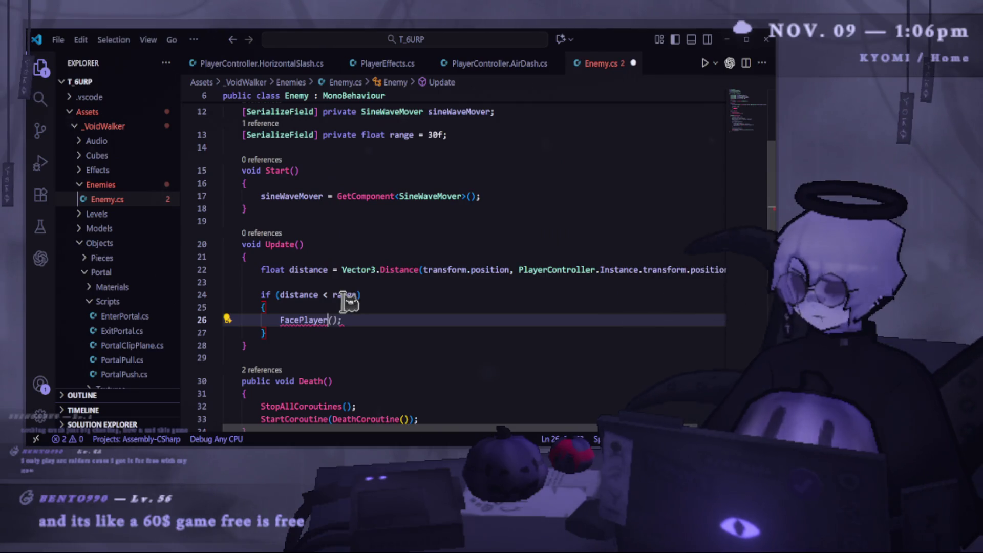
scroll(483, 374, up, 1)
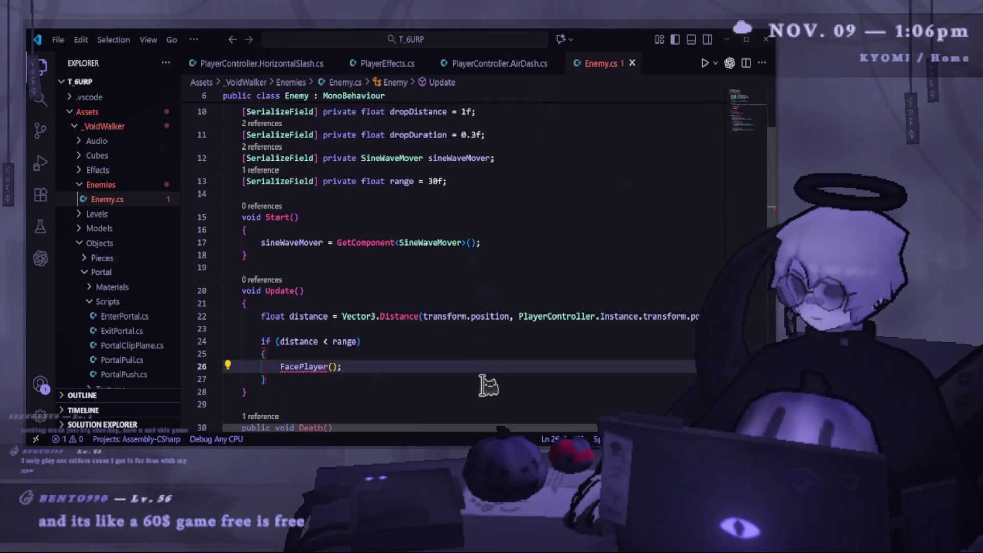
scroll(527, 314, up, 1)
- Start a serialized PlayerController field on a new line below range
click(469, 228)
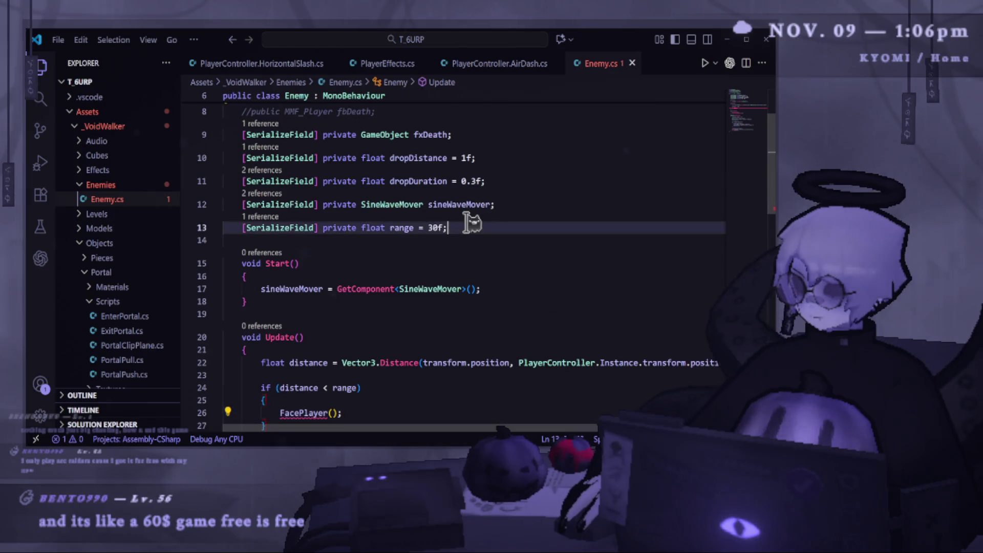
key(Return)
text([)
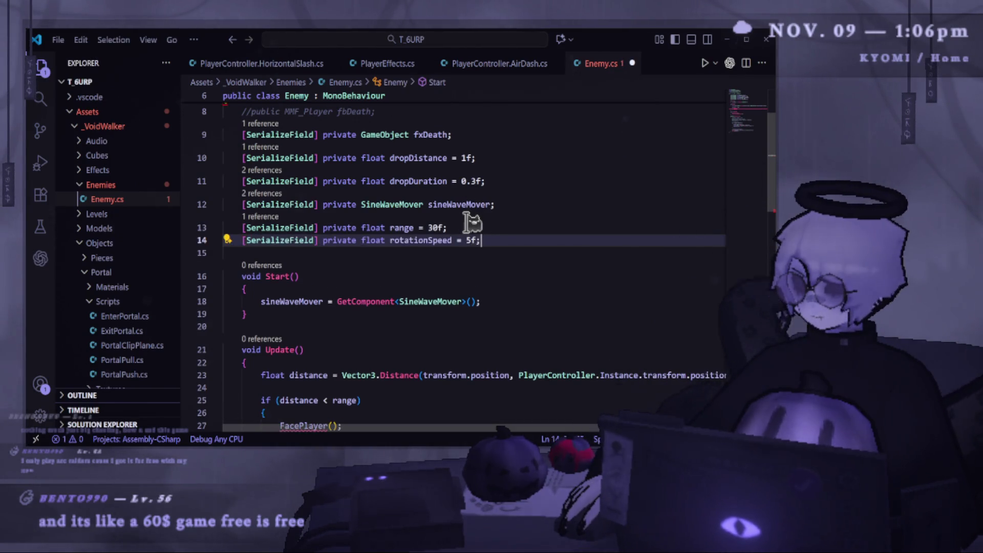
mouse_move(481, 251)
mouse_down()
mouse_move(333, 251)
mouse_move(366, 256)
mouse_up()
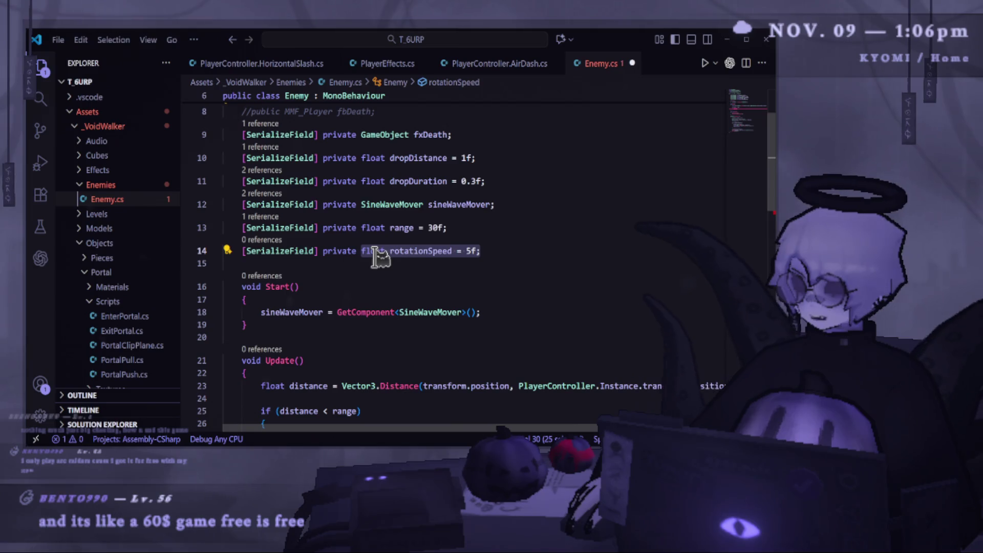
text(Gm)
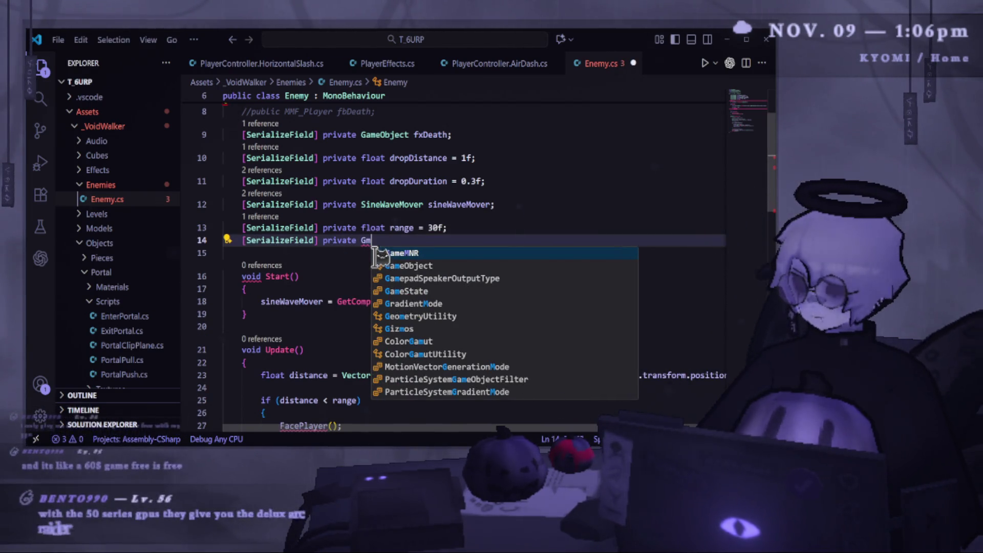
key(BackSpace)
key(BackSpace)
text(Player)
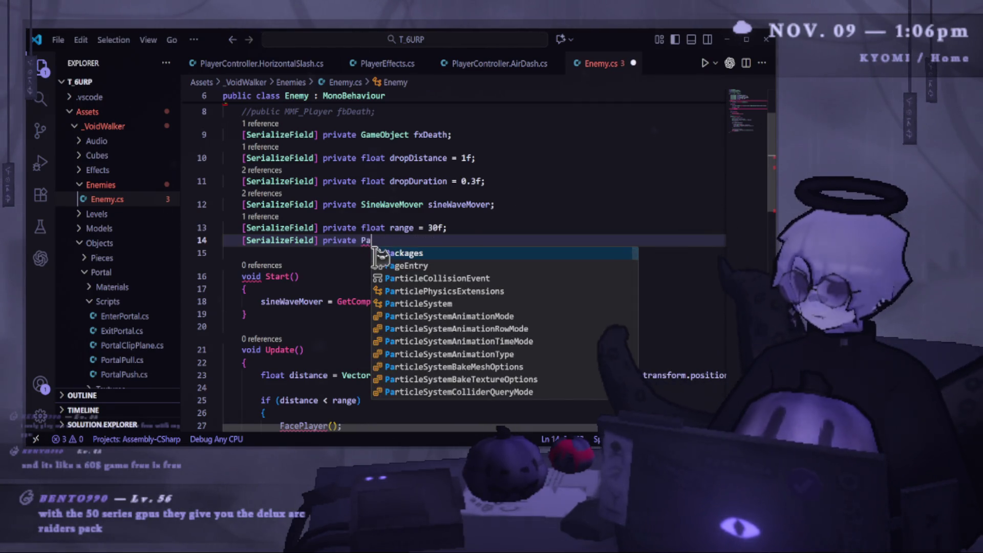
text(o)
key(Return)
- Finish the line 14 declaration as '[SerializeField] private PlayerController player;'
key(BackSpace)
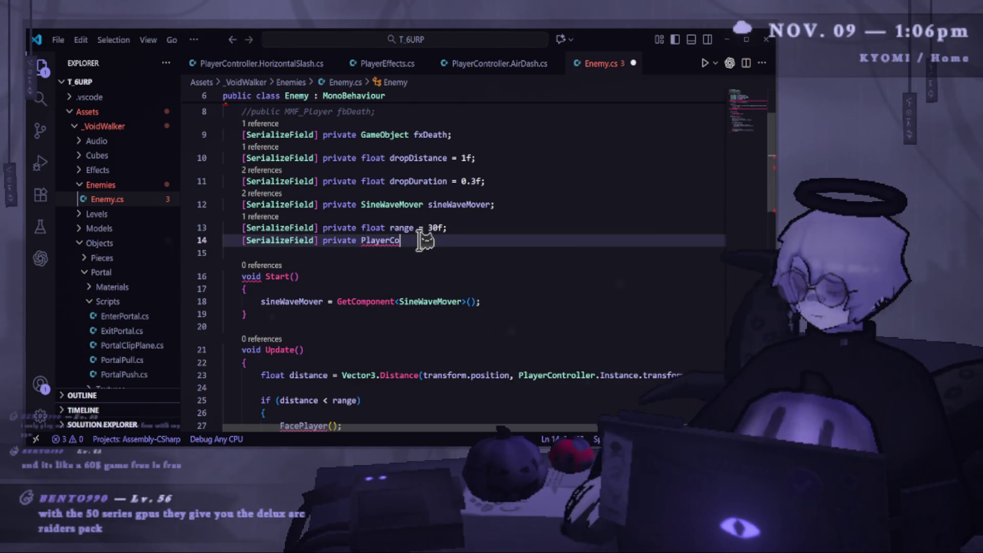
key(ctrl+space)
key(Tab)
click(365, 241)
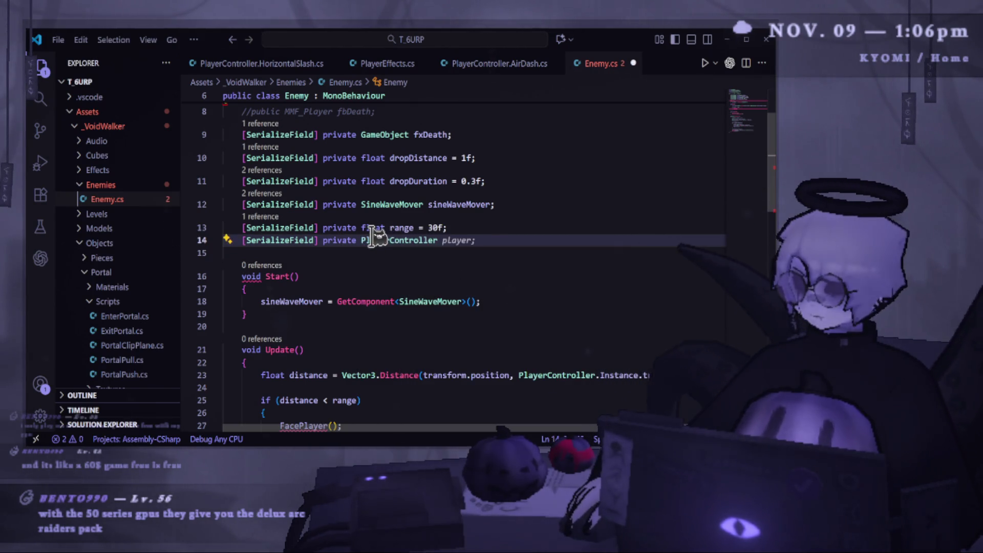
key(ctrl+z)
text(player;)
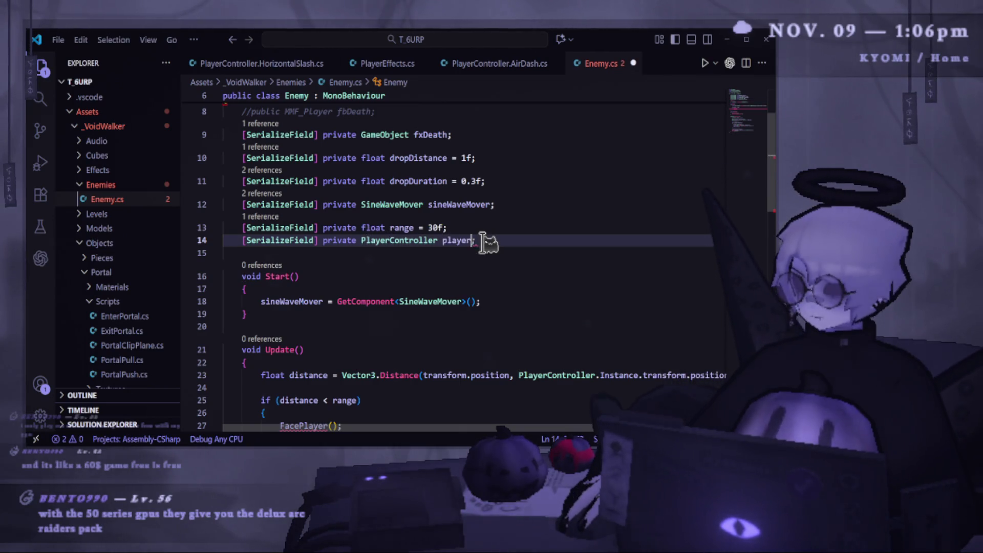
key(Escape)
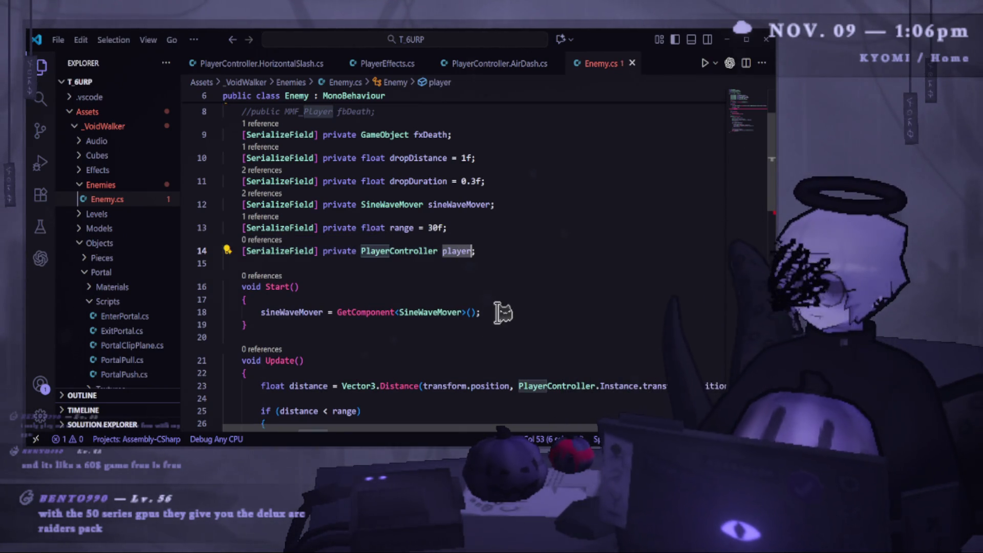
- Add 'player = PlayerController.Instance;' in Start and save Enemy.cs
click(495, 312)
key(Return)
text(player = PlayerController.Instance;)
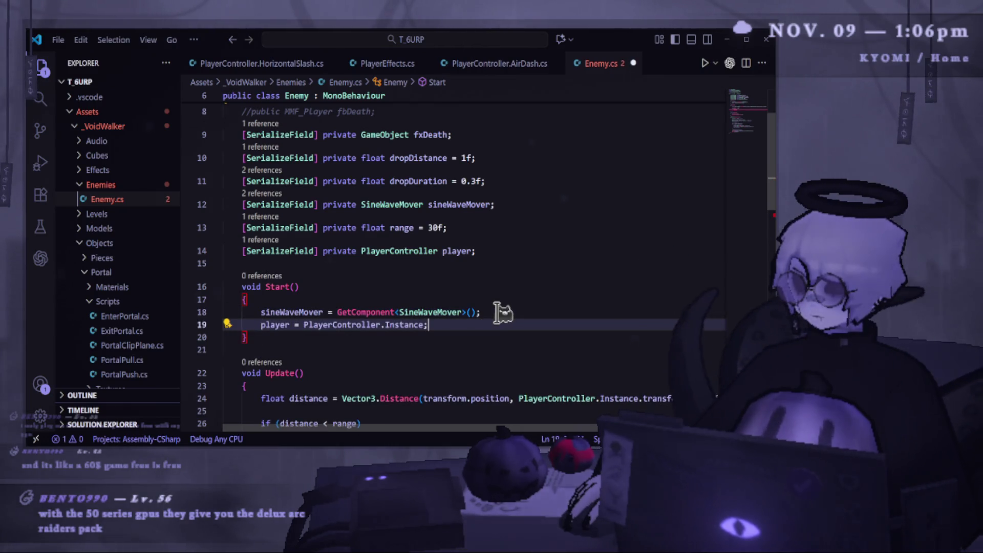
key(ctrl+s)
- Replace PlayerController.Instance with player in Update's distance calculation
double_click(275, 324)
key(ctrl+c)
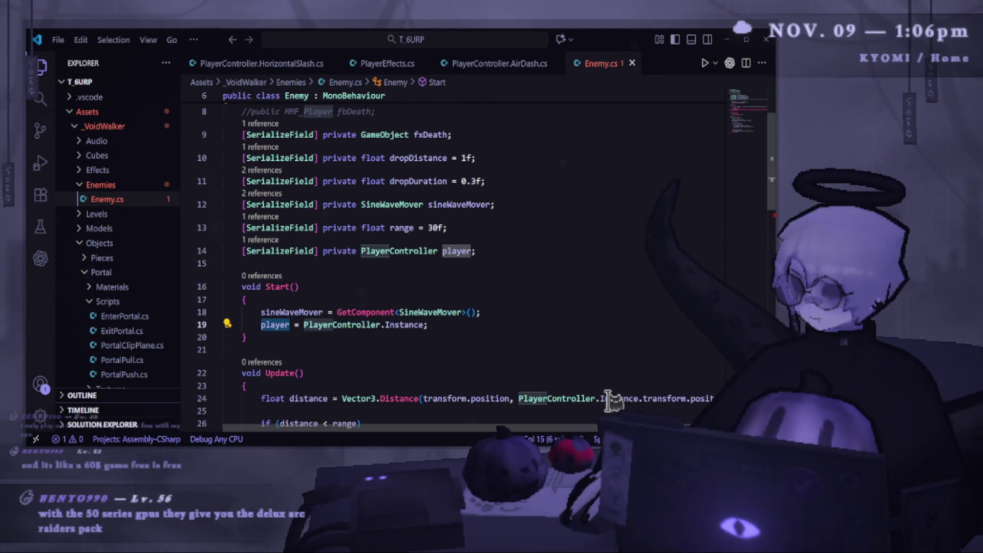
drag(522, 399, 640, 400)
key(ctrl+v)
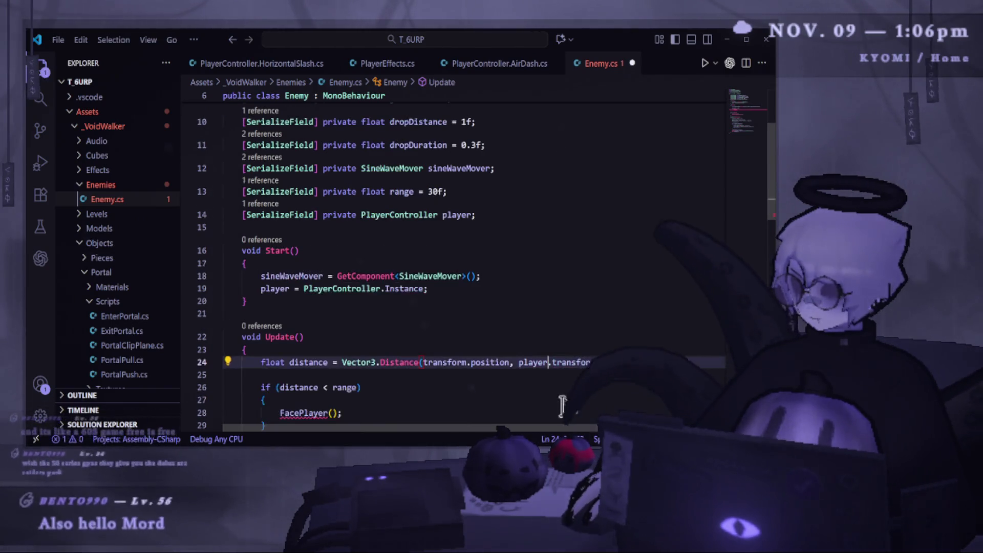
scroll(351, 380, down, 2)
scroll(321, 279, down, 4)
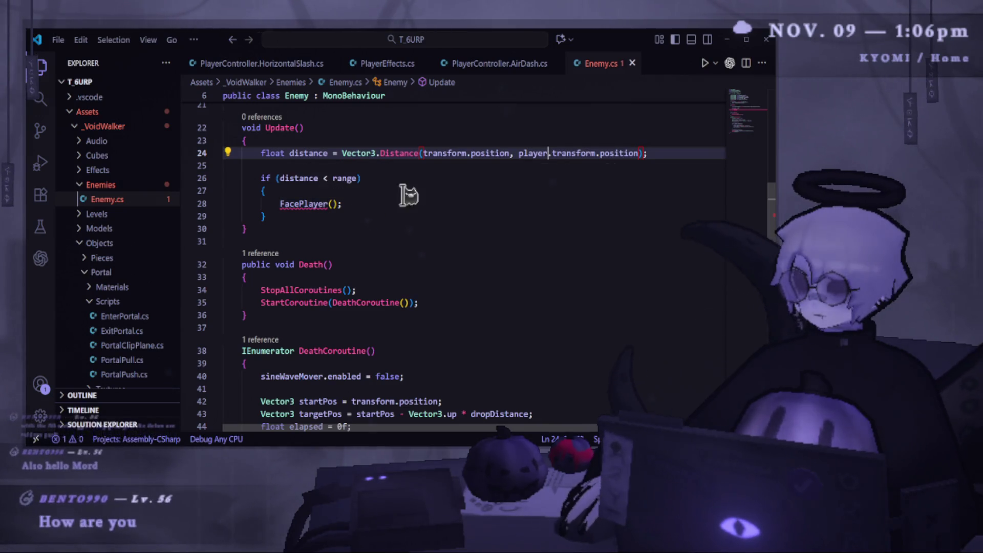
- Generate a FacePlayer() method stub via Quick Fix and begin replacing its exception line
mouse_move(313, 205)
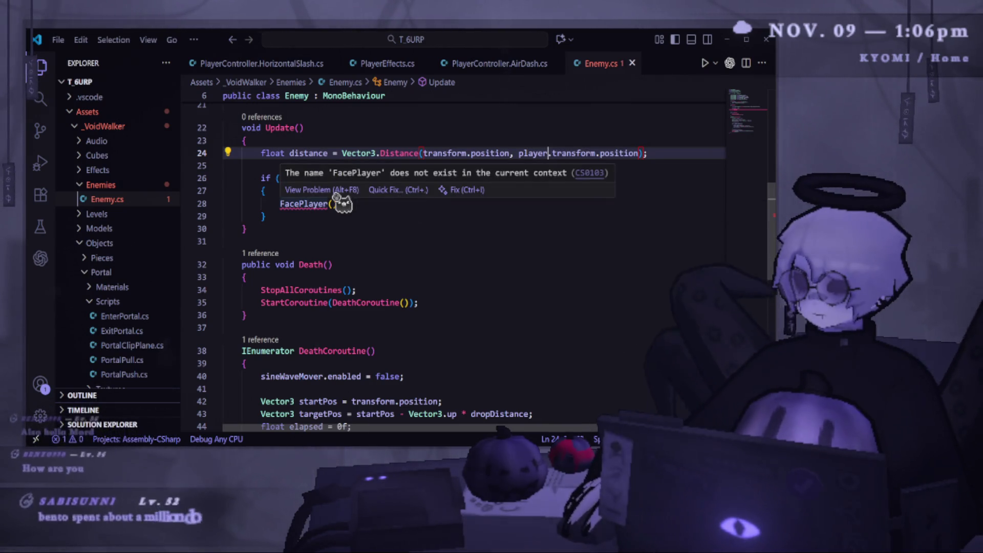
click(396, 191)
click(440, 227)
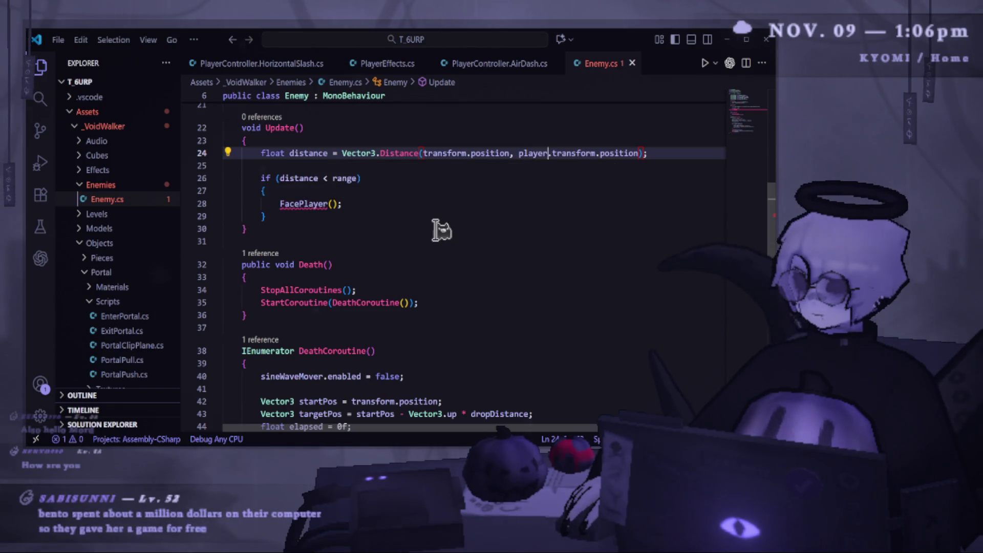
drag(446, 303, 264, 303)
text(t)
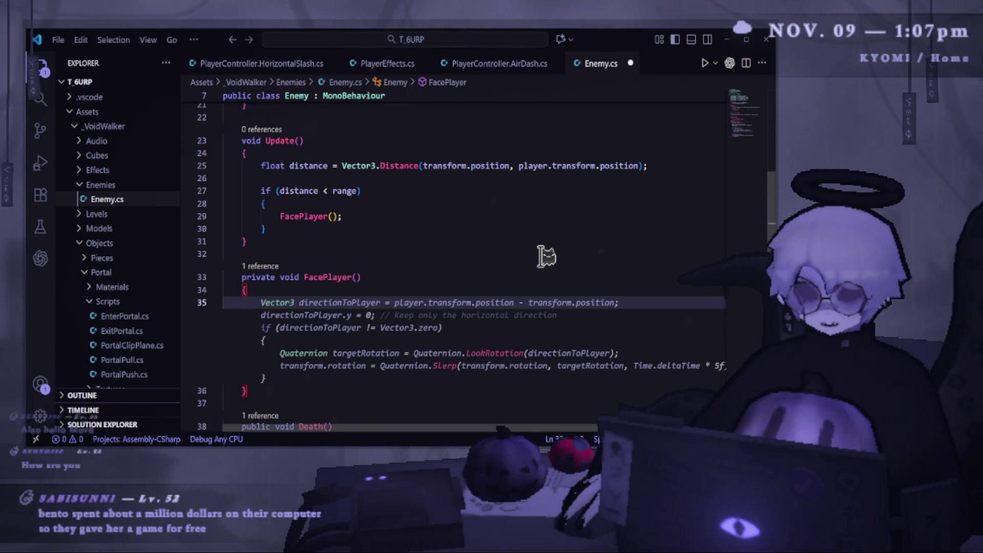
- Check the Unity editor, then return to FacePlayer's empty body in Enemy.cs
key(alt+Tab)
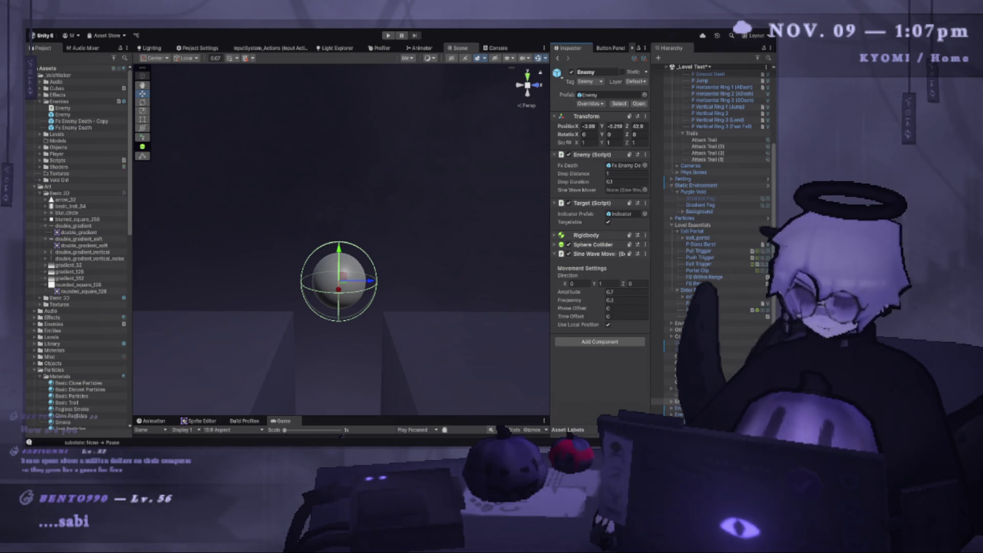
key(alt+Tab)
click(339, 301)
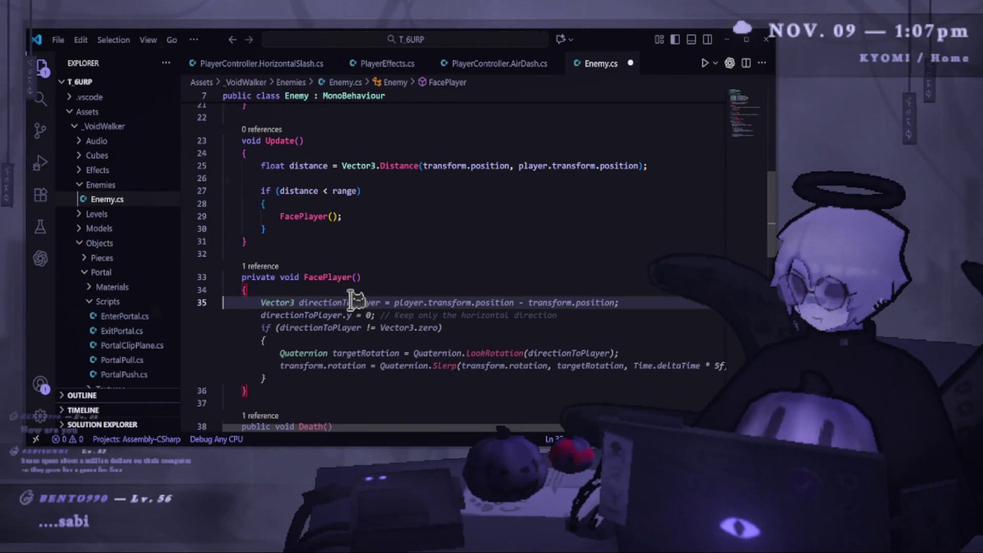
- Accept the LookRotation/Slerp code in FacePlayer, delete the directionToPlayer.y = 0 line, and save
mouse_move(509, 332)
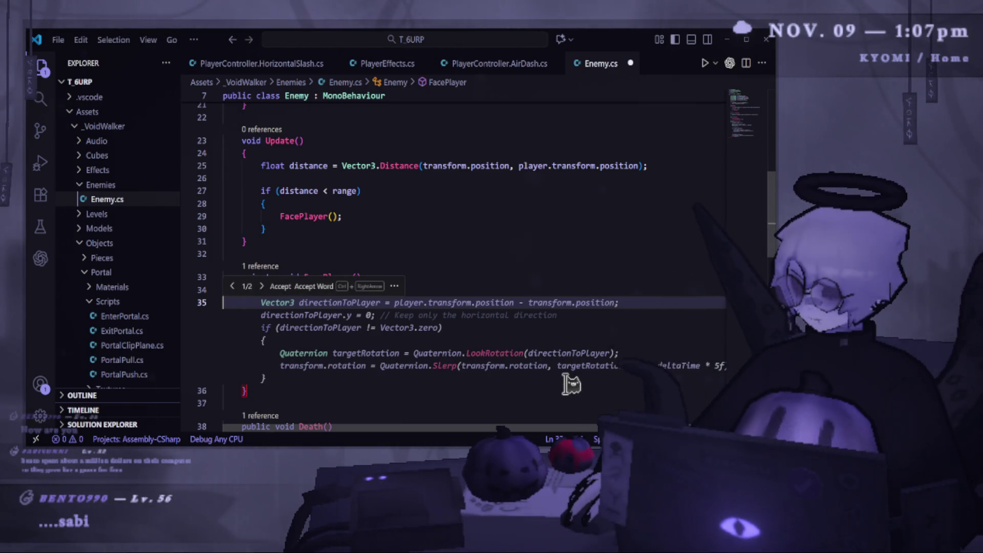
key(Tab)
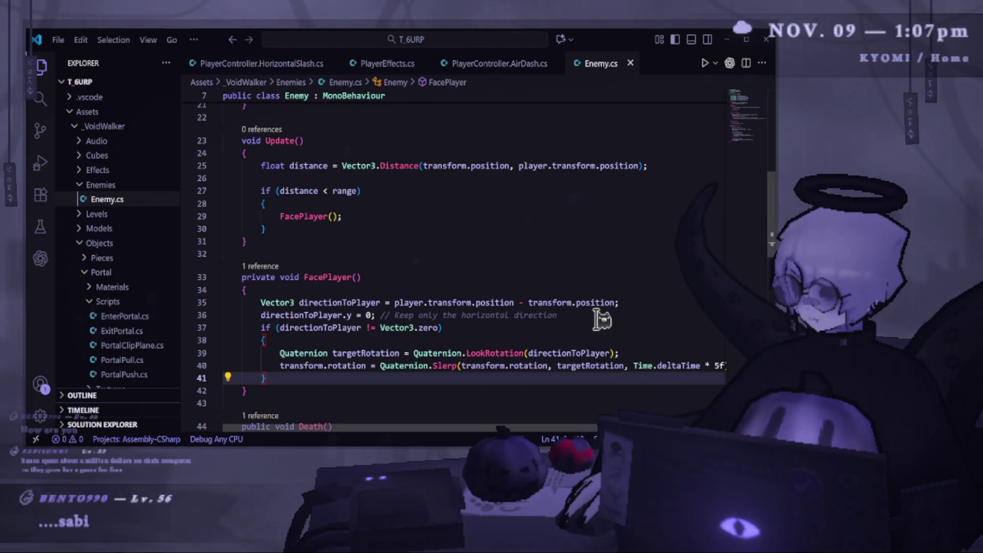
drag(602, 320, 261, 315)
click(269, 314)
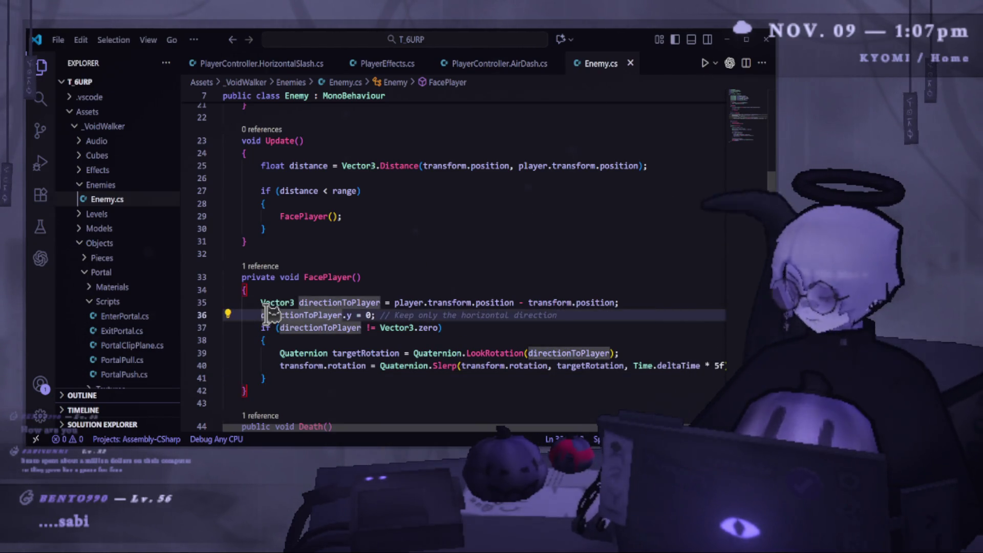
key(ctrl+slash)
drag(269, 315, 656, 315)
key(BackSpace)
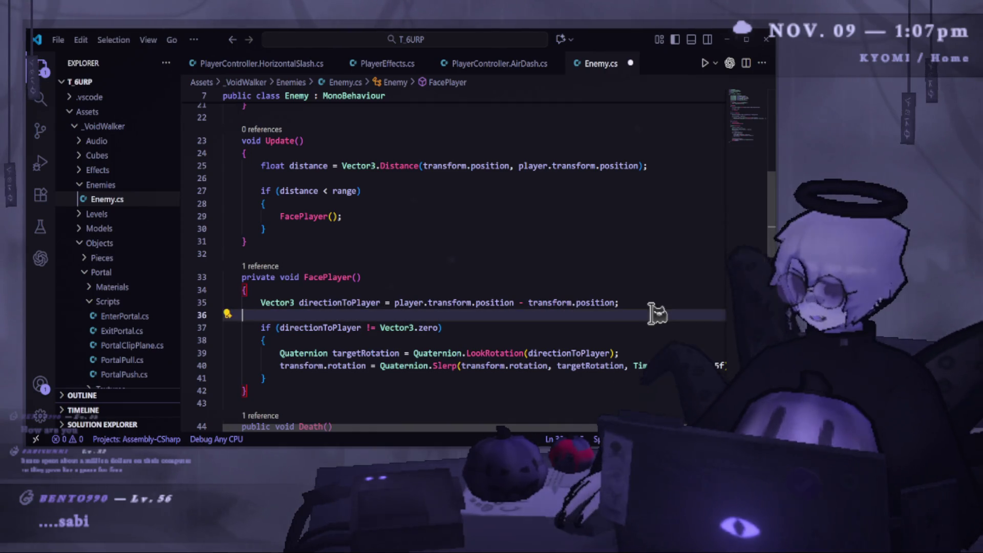
key(BackSpace)
key(ctrl+s)
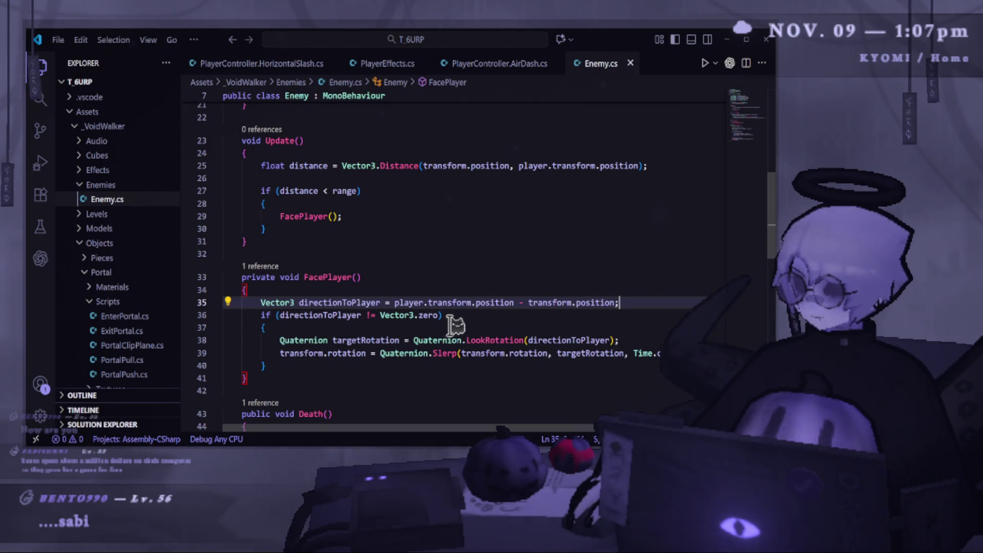
- Review the finished Enemy.cs code, then go back to Unity
mouse_move(372, 435)
mouse_down()
mouse_move(397, 437)
mouse_move(356, 440)
mouse_up()
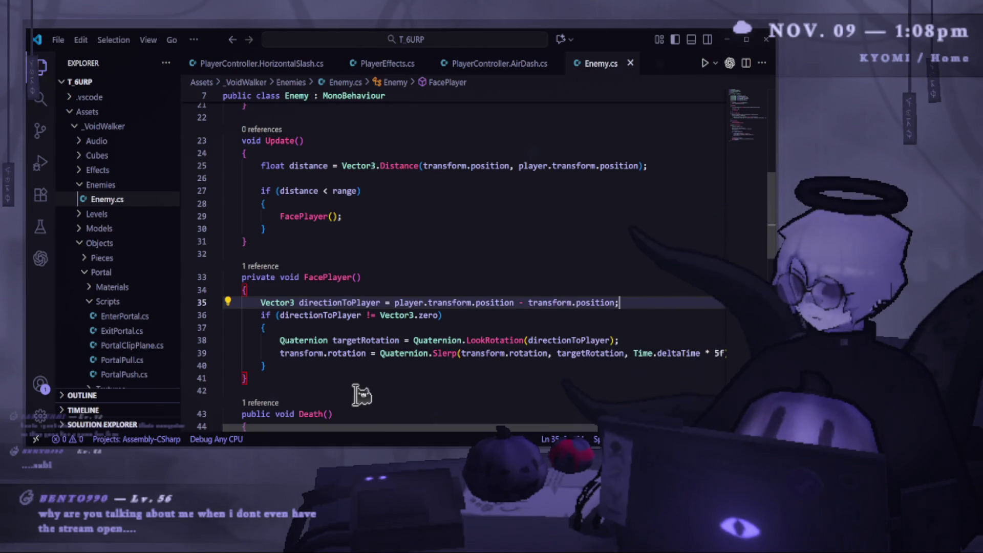
scroll(361, 394, down, 7)
scroll(361, 395, up, 6)
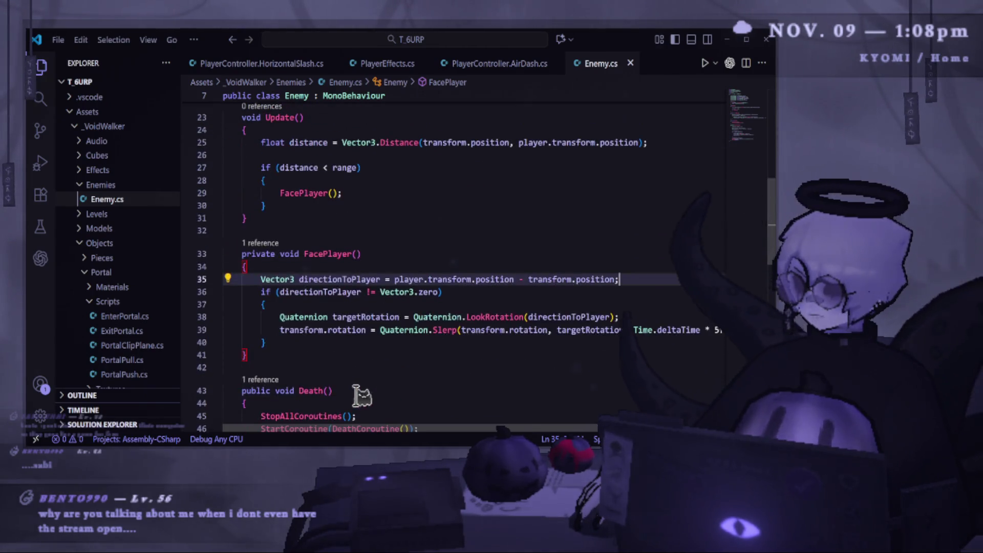
scroll(318, 213, up, 5)
key(alt+Tab)
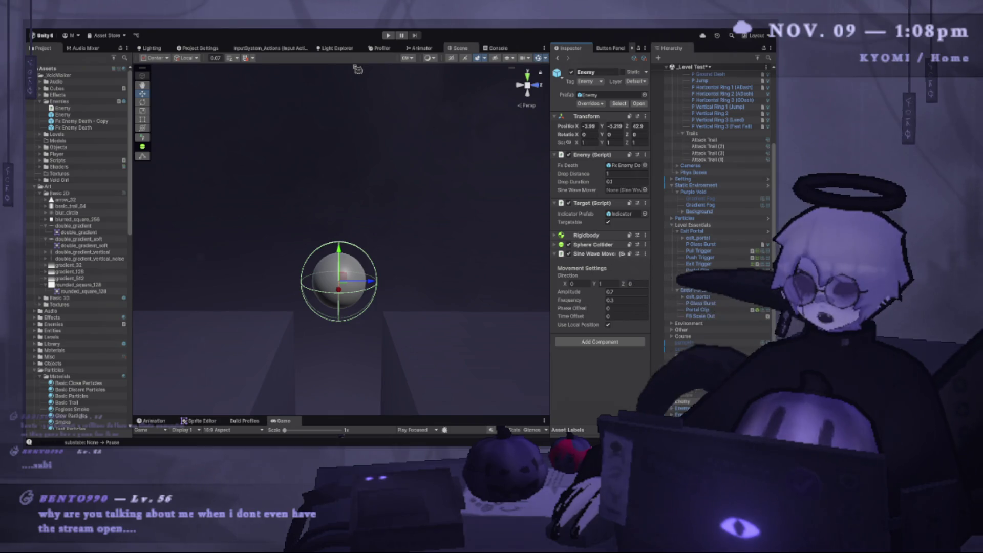
- Play the scene and select the enemy's Art child to see Range 30 and Player fields
click(389, 394)
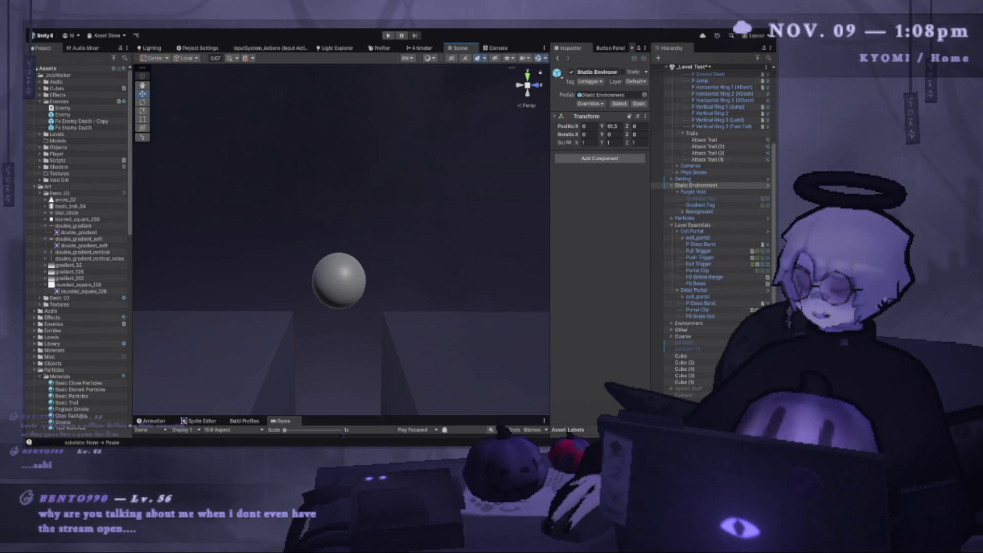
key(ctrl+p)
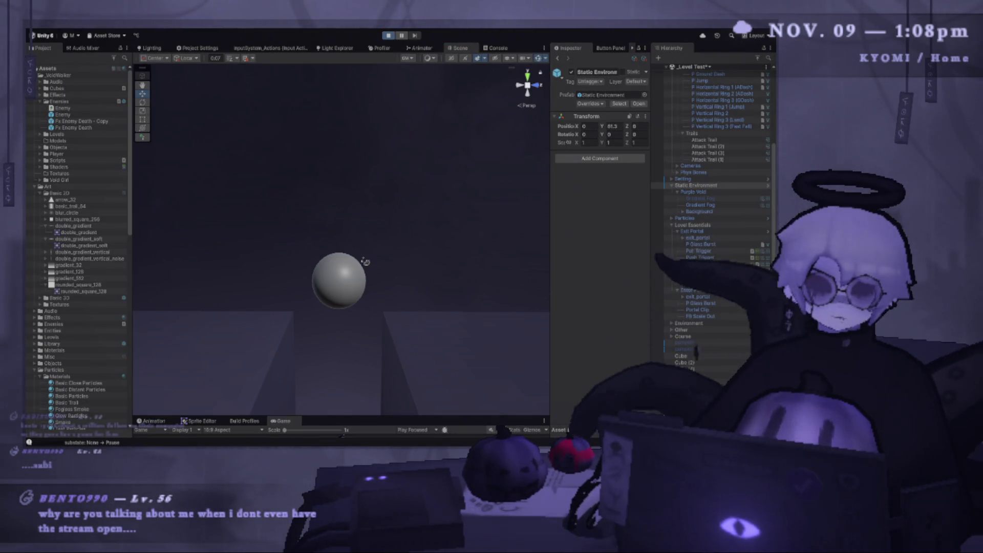
click(384, 36)
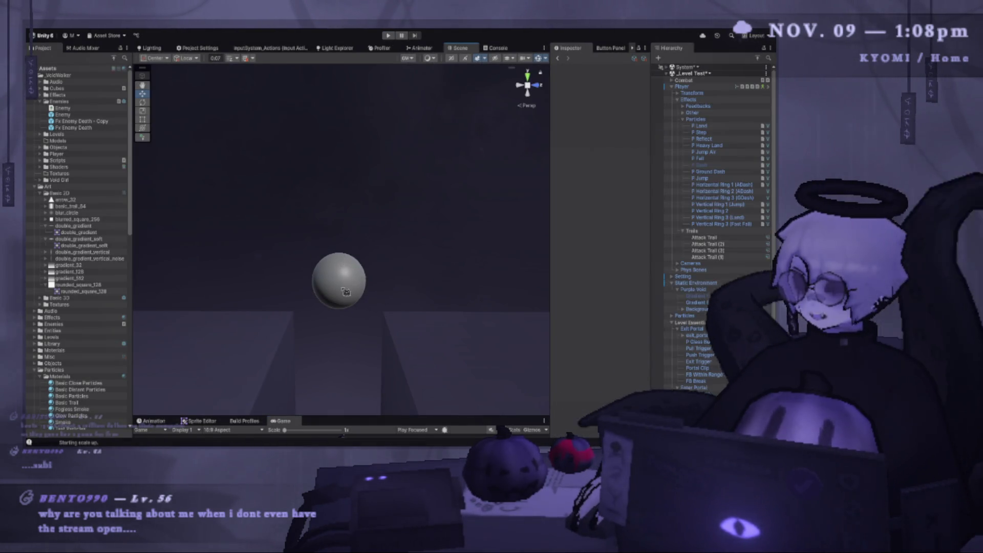
click(343, 261)
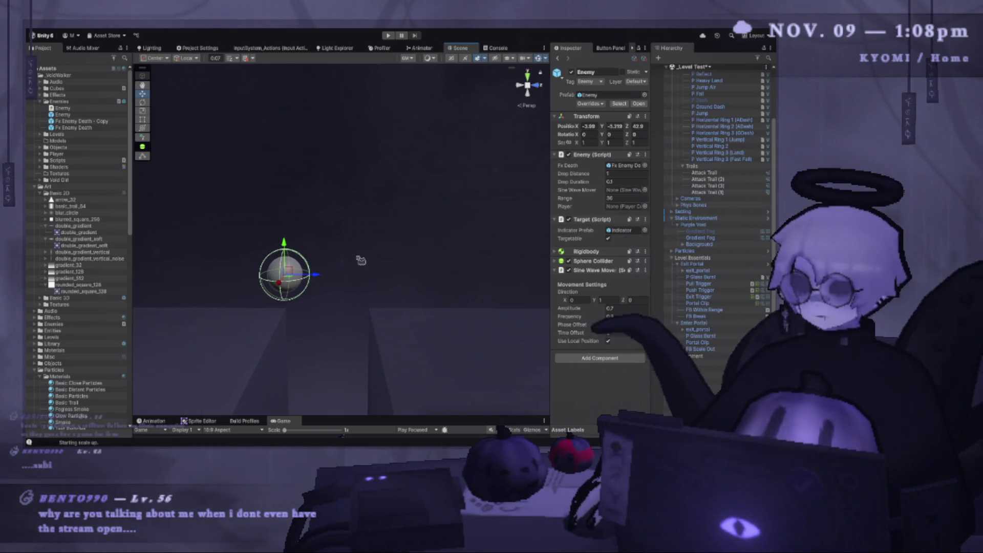
scroll(682, 406, down, 2)
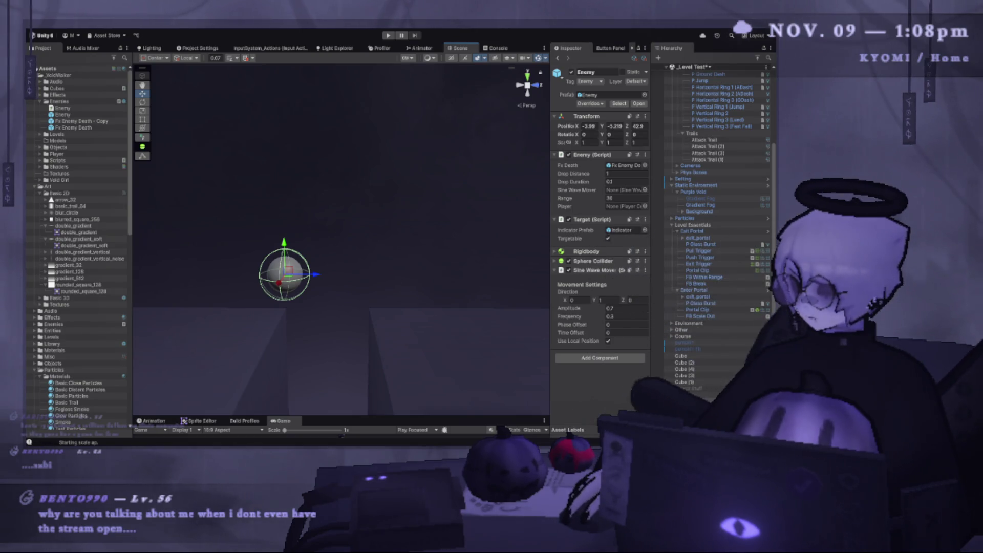
scroll(675, 406, down, 2)
click(703, 382)
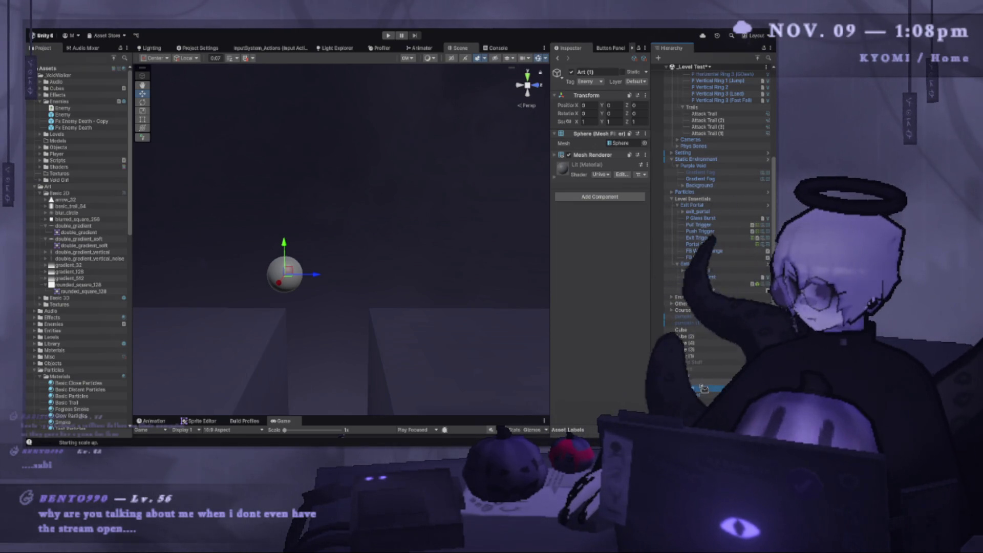
- Undo and redo the recent Art edits so the Art (1) sphere becomes Head
key(ctrl+z)
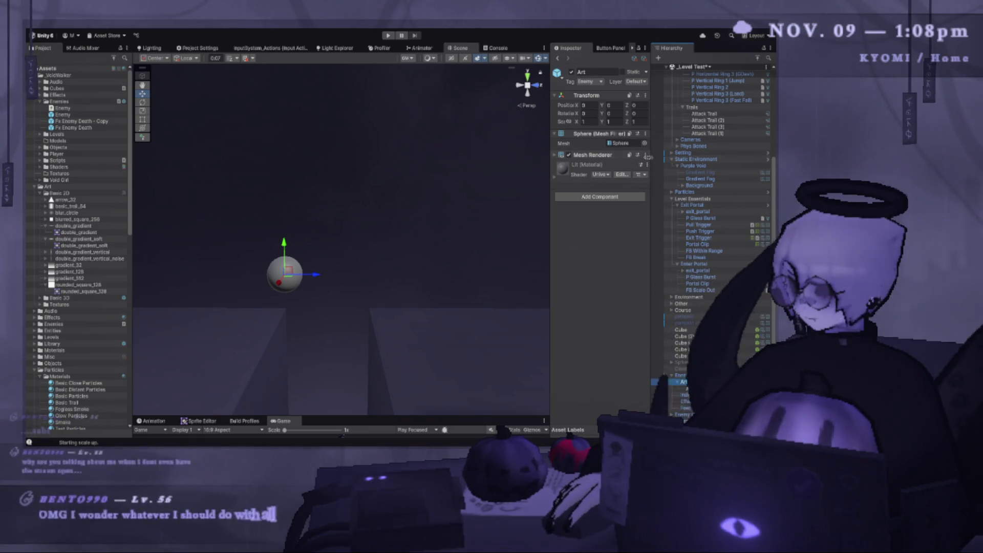
key(ctrl+z)
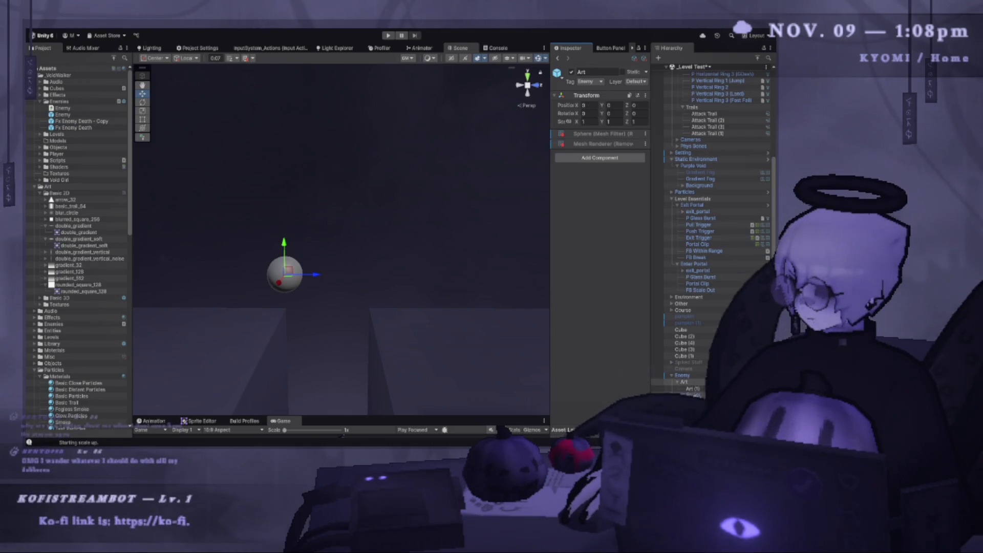
key(ctrl+y)
key(ctrl+y)
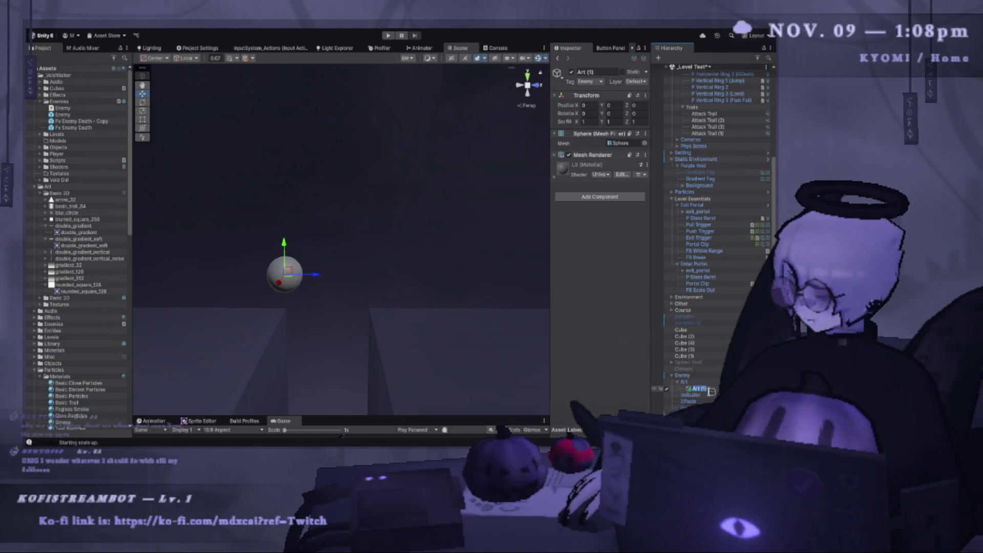
key(ctrl+y)
text(Head)
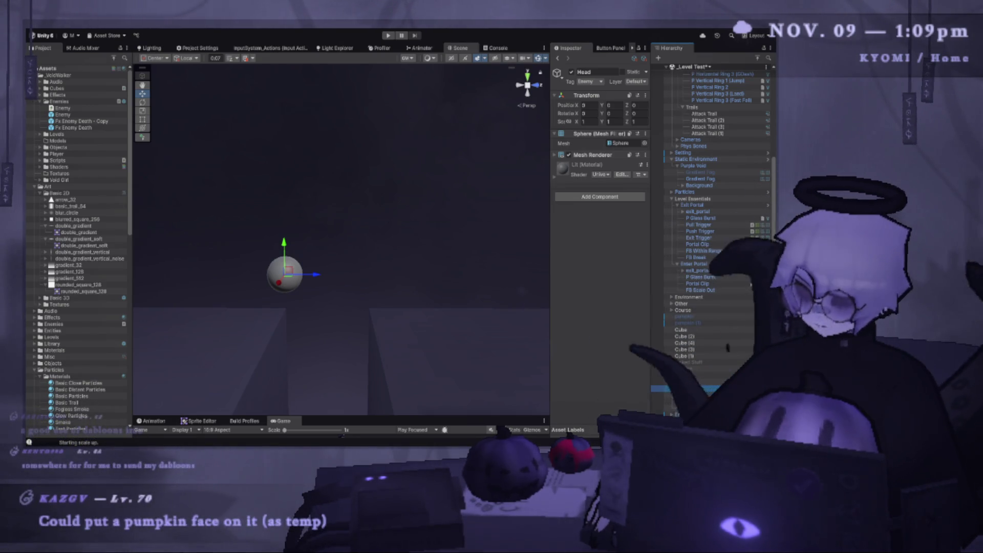
- Place a cube extending out from the Head sphere and slim it into a thin arm
mouse_move(288, 271)
mouse_down()
mouse_move(328, 241)
mouse_move(319, 234)
mouse_up()
key(ctrl+z)
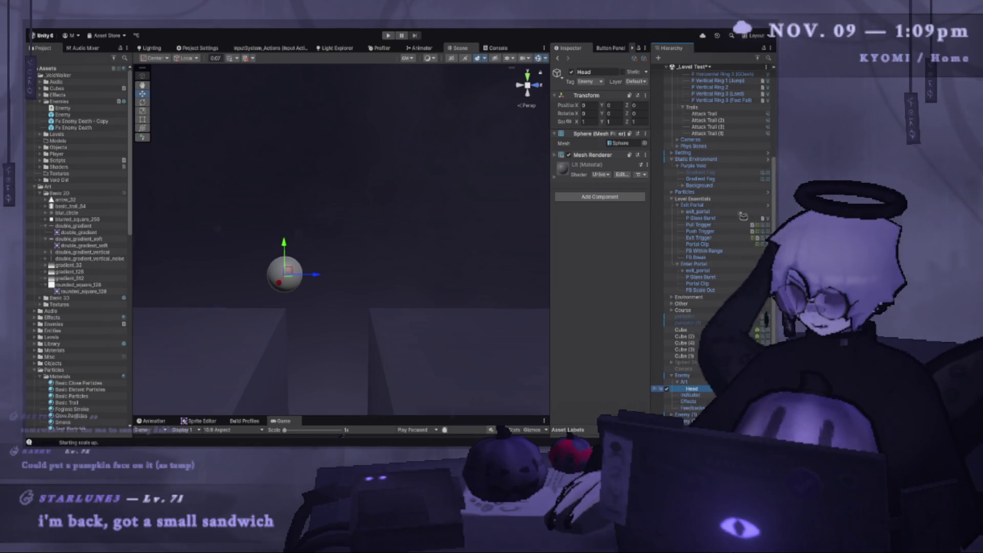
mouse_move(315, 275)
mouse_down()
mouse_move(346, 281)
mouse_move(311, 283)
mouse_move(520, 278)
mouse_up()
mouse_move(317, 283)
mouse_down()
mouse_move(317, 241)
mouse_move(346, 245)
mouse_up()
- Rotate, raise and tilt the cube arm outward from the sphere
key(e)
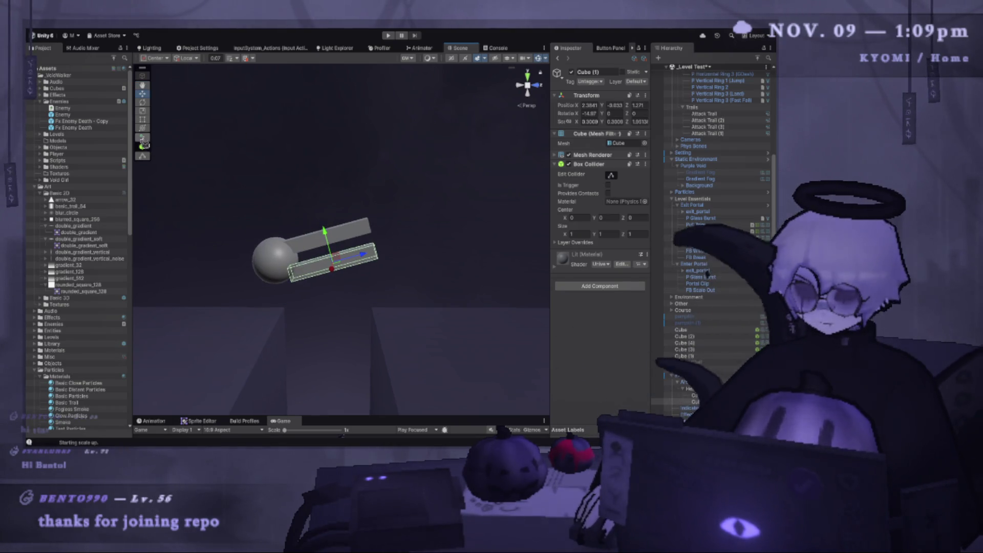
key(y)
mouse_move(362, 231)
mouse_down()
mouse_move(367, 246)
mouse_move(340, 255)
mouse_move(298, 293)
mouse_move(317, 276)
mouse_move(300, 258)
mouse_move(244, 285)
mouse_up()
key(ctrl+z)
drag(301, 322, 302, 315)
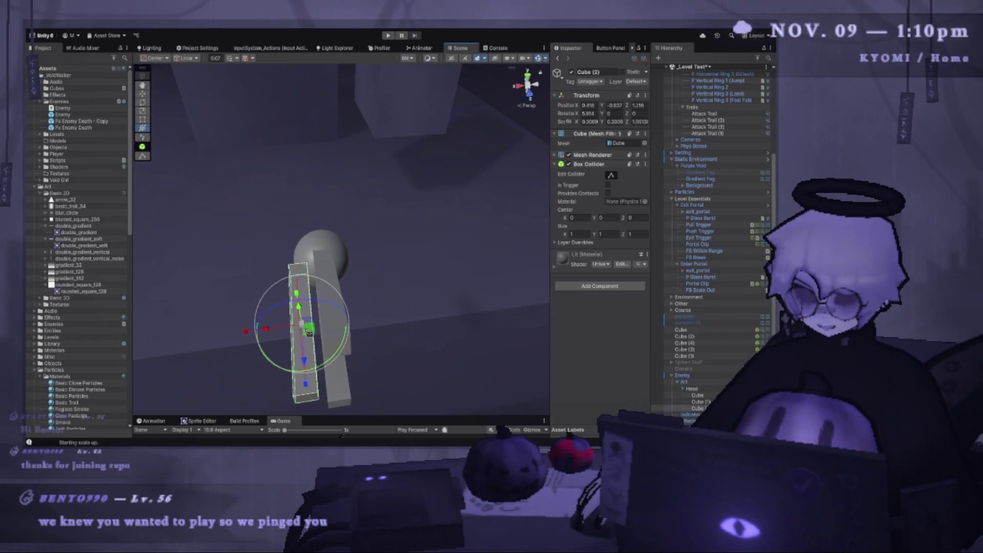
mouse_move(328, 357)
mouse_down()
mouse_move(294, 313)
mouse_move(444, 312)
mouse_up()
key(w)
- Duplicate the arm and rotate the copy into place on the other side
key(ctrl+d)
key(e)
mouse_move(364, 317)
mouse_down()
mouse_move(336, 285)
mouse_move(496, 171)
mouse_move(397, 250)
mouse_move(389, 240)
mouse_move(424, 248)
mouse_move(304, 263)
mouse_move(441, 204)
mouse_move(424, 202)
mouse_move(322, 253)
mouse_move(211, 182)
mouse_up()
click(452, 198)
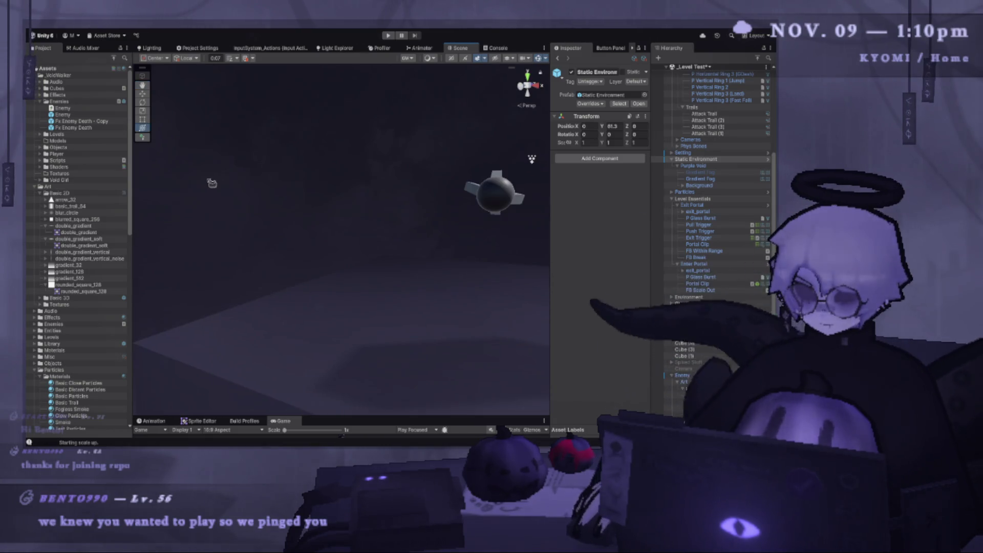
- Select Enemy, orbit to view it among the others, and widen the Inspector panel
mouse_move(361, 225)
mouse_down()
mouse_move(307, 256)
mouse_move(312, 266)
mouse_up()
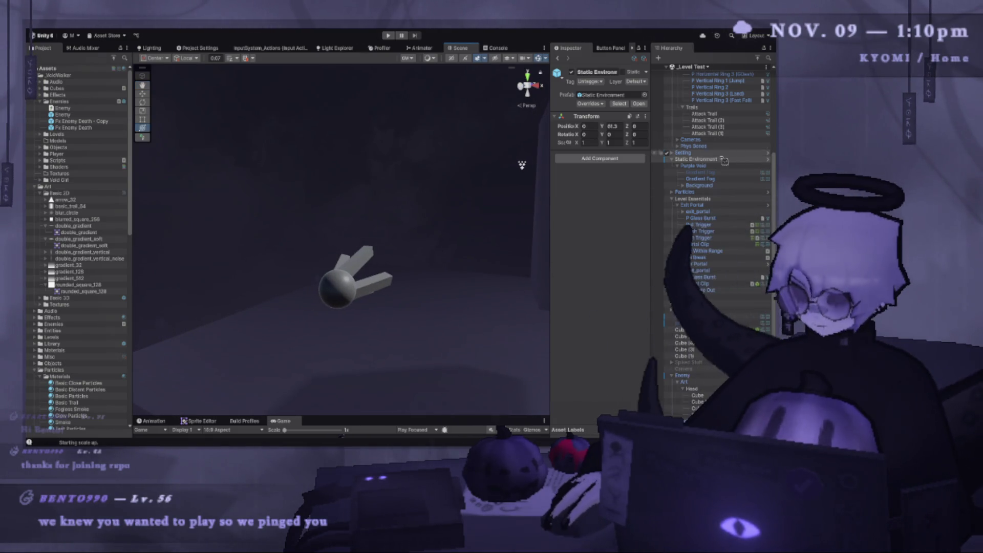
click(704, 376)
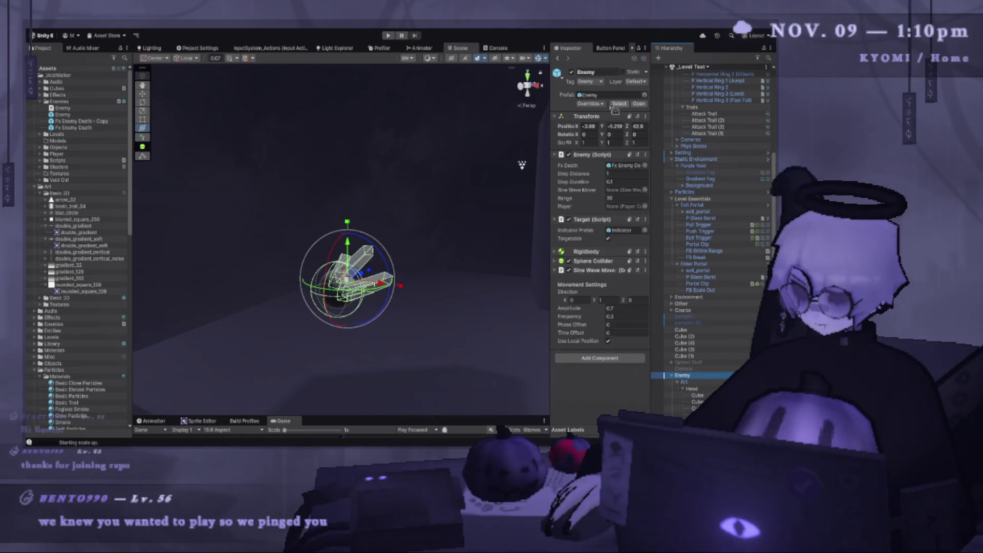
mouse_move(266, 123)
mouse_down()
mouse_move(154, 171)
mouse_move(183, 299)
mouse_up()
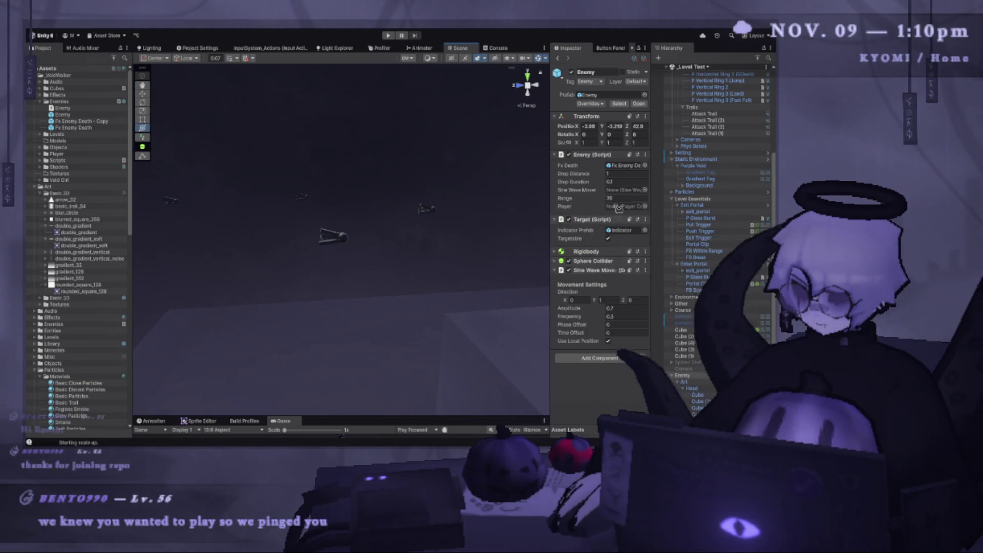
drag(549, 204, 462, 205)
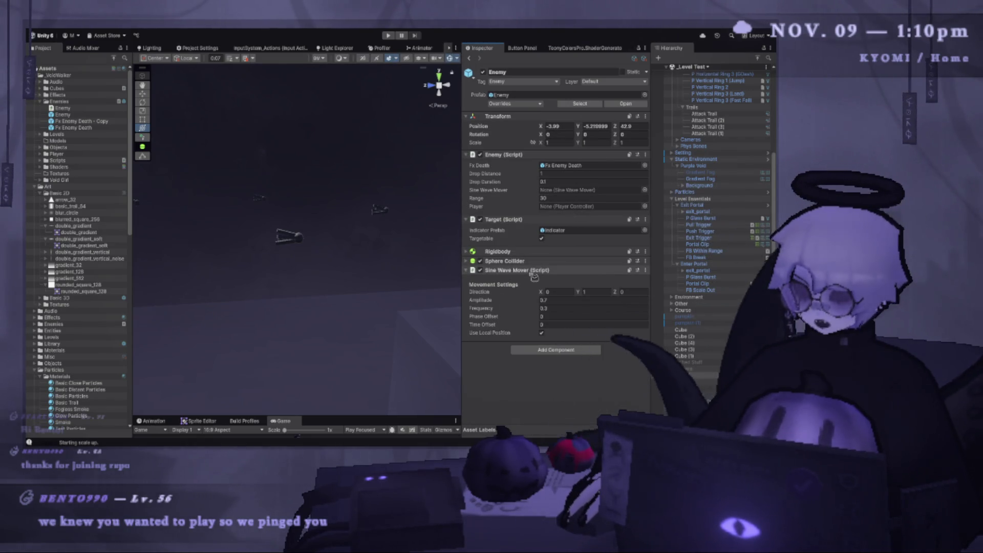
- Remove [SerializeField] from Enemy.cs's player and sineWaveMover fields and save the script
key(alt+Tab)
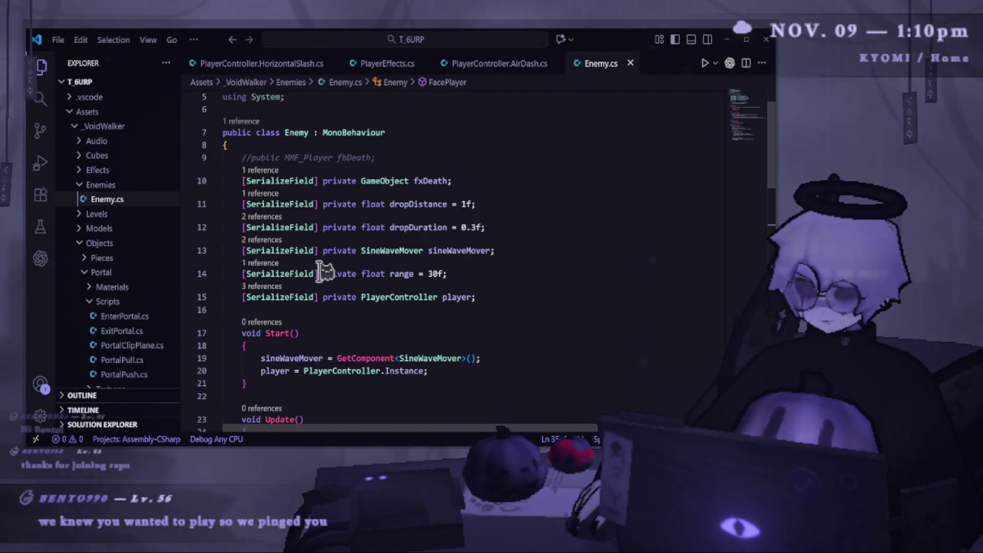
drag(322, 297, 242, 297)
key(BackSpace)
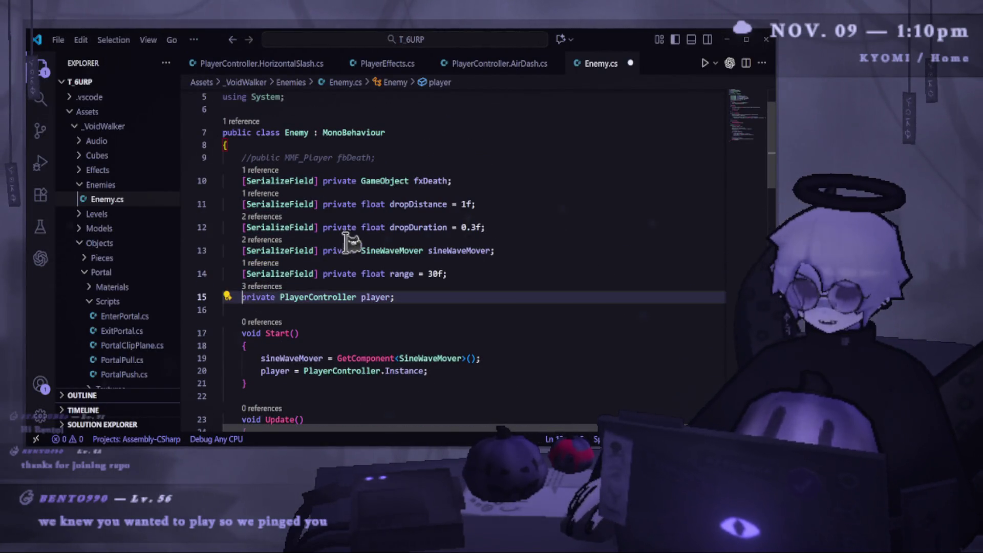
drag(322, 250, 242, 250)
key(BackSpace)
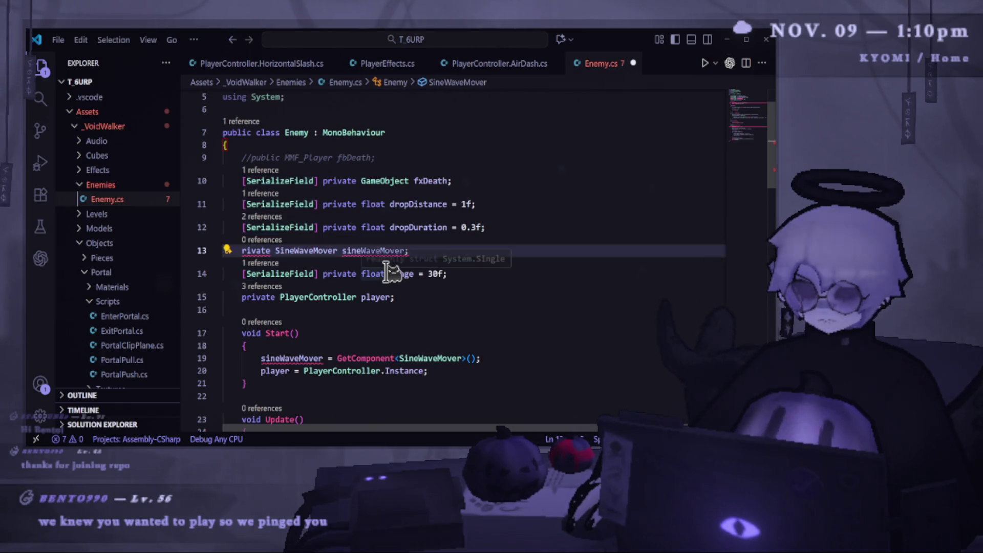
text(p)
key(ctrl+s)
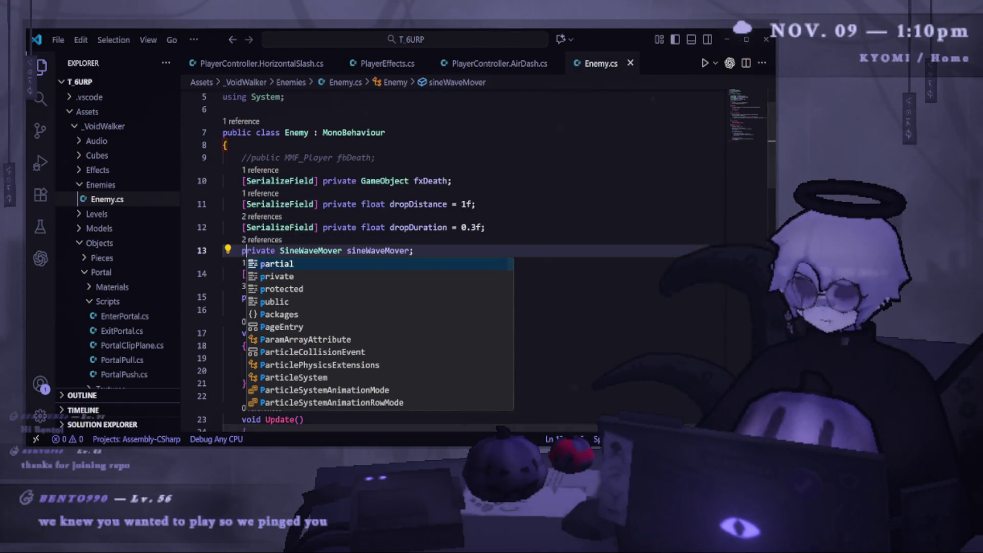
key(alt+Tab)
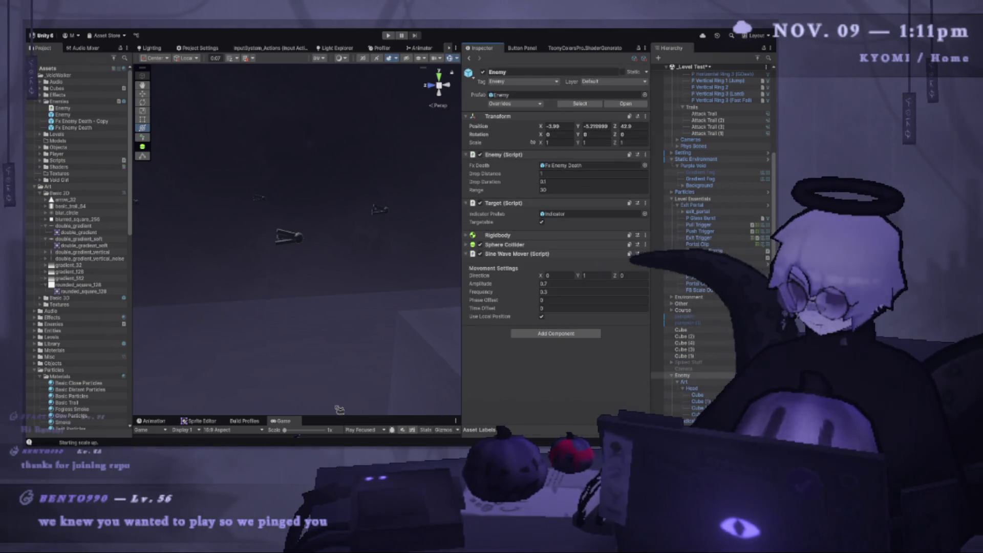
- Enlarge the Game view, widen the scene and game panels, and enter Play mode
mouse_move(336, 414)
mouse_down()
mouse_move(338, 263)
mouse_move(348, 232)
mouse_up()
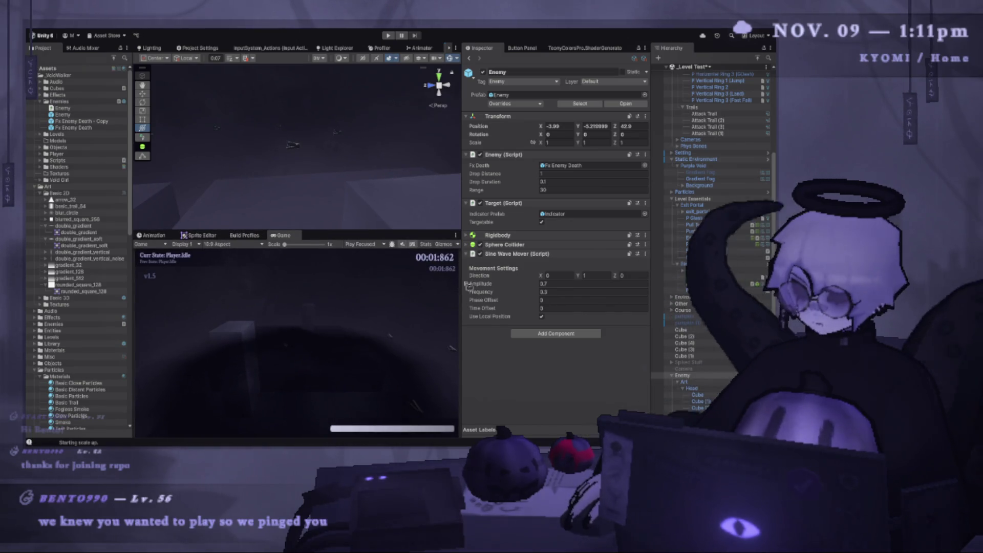
drag(462, 286, 587, 285)
click(390, 36)
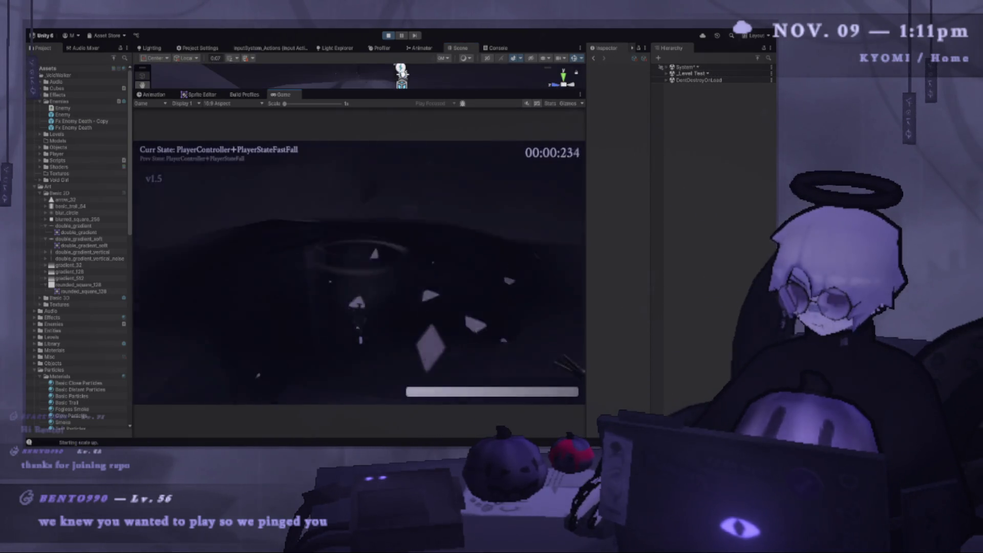
- Restart the run and play the opening with jumps, wall jumps and air-dashes
key(space)
key(space)
key(shift)
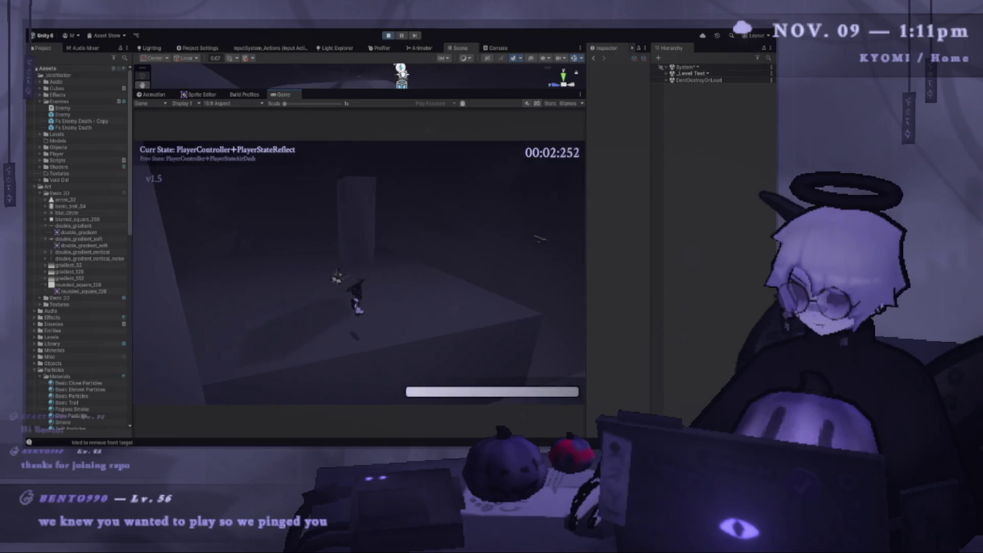
key(shift)
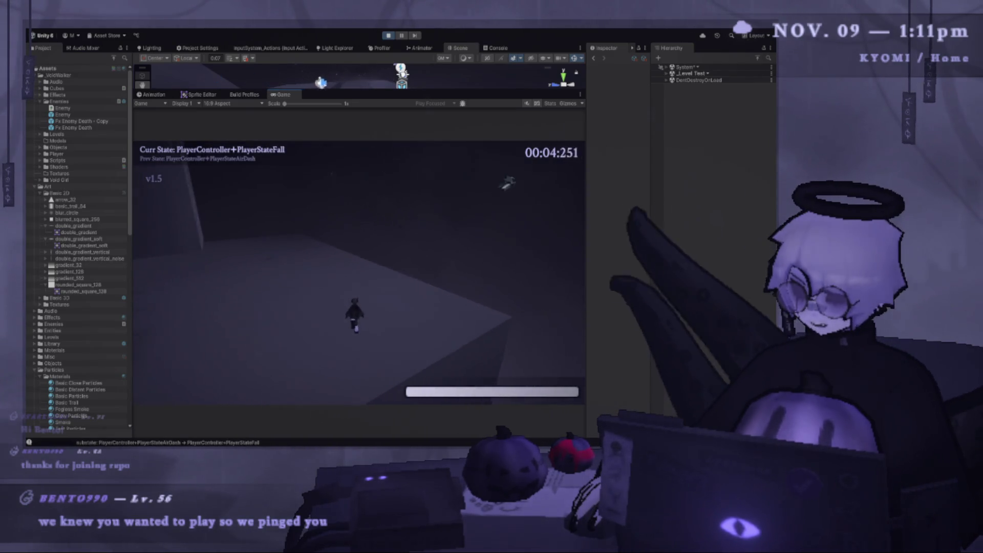
key(space)
key(w)
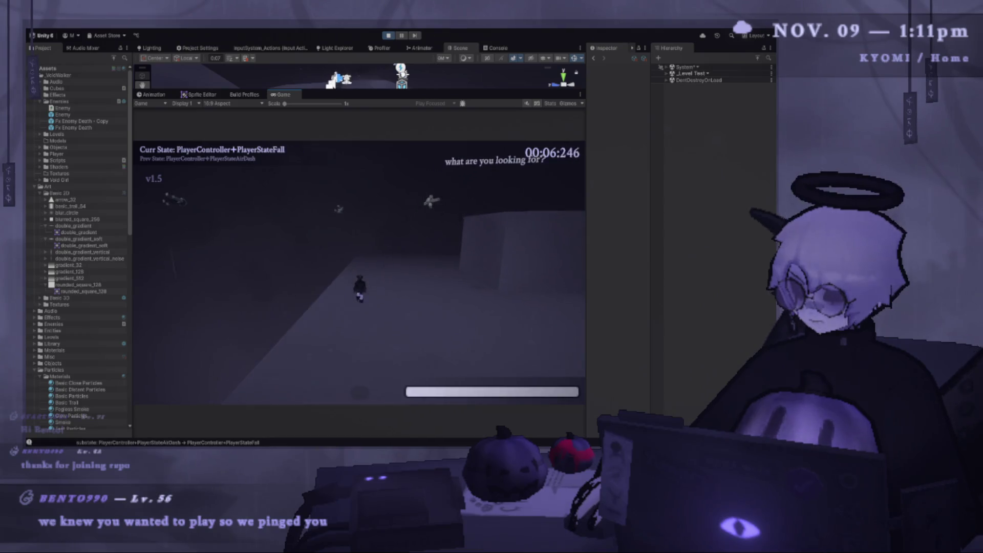
key(space)
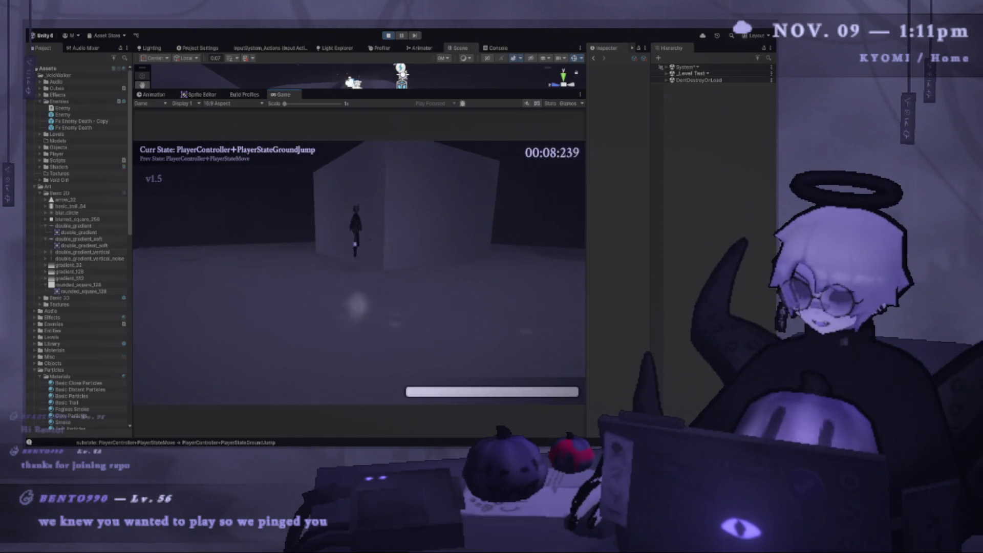
key(space)
key(shift)
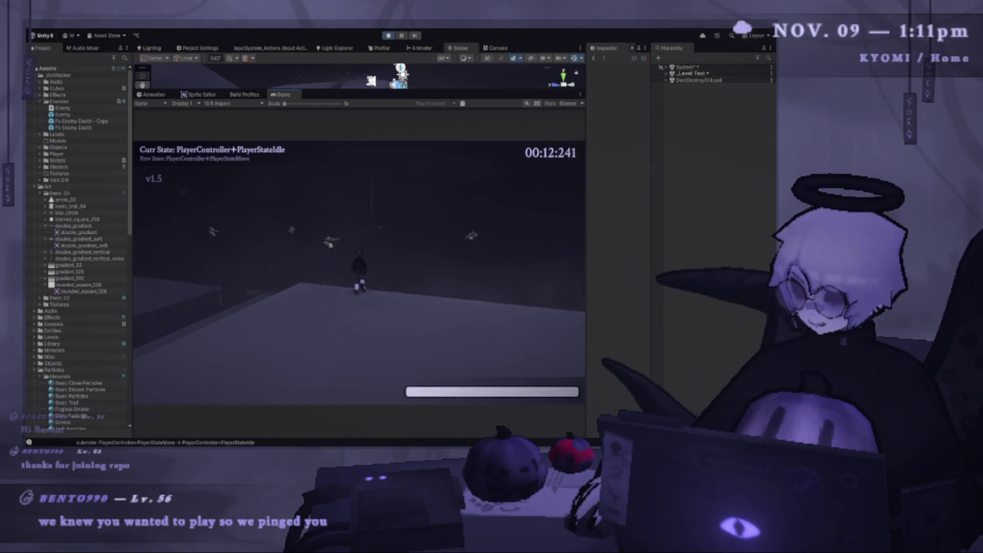
- Jump and air-dash past the floating enemies, then pause and stop Play mode
key(space)
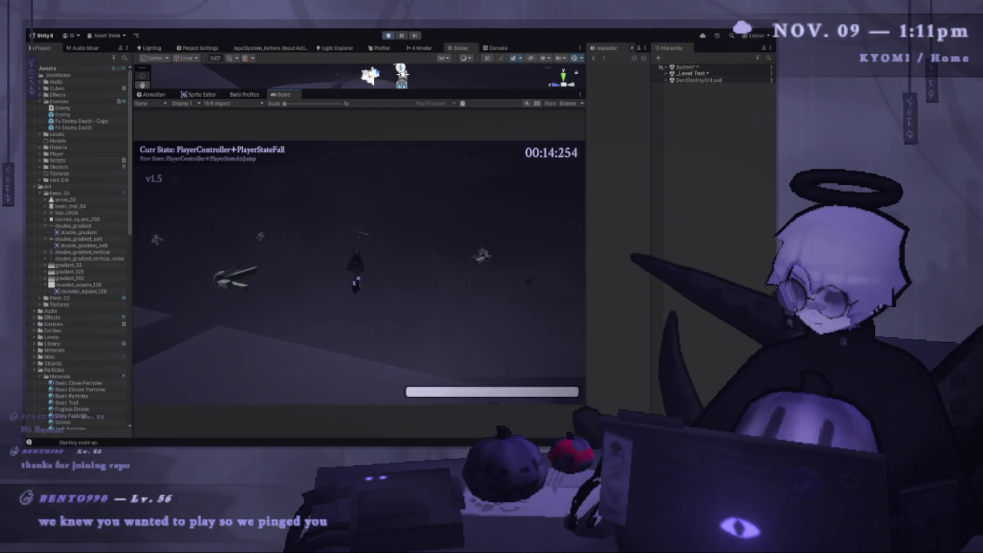
key(shift)
key(Escape)
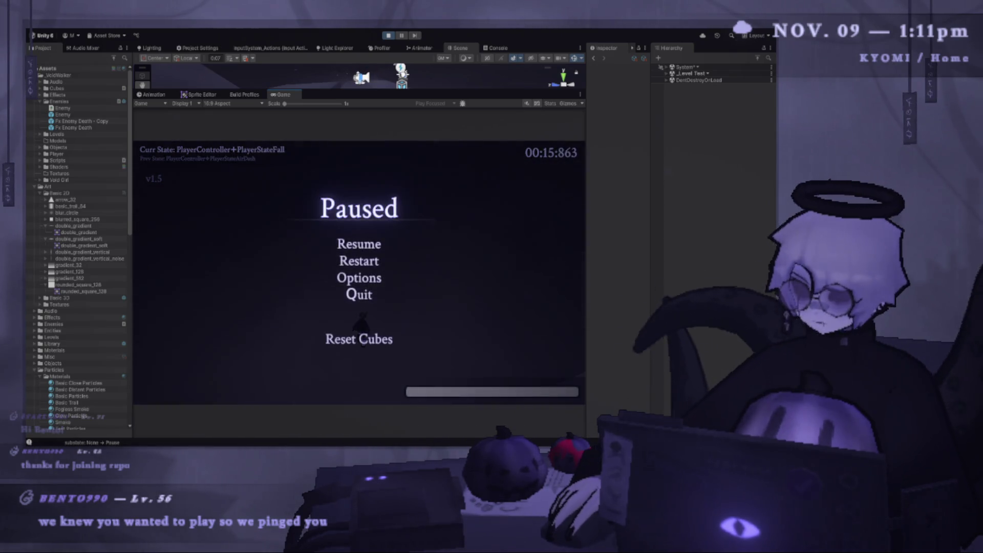
click(389, 36)
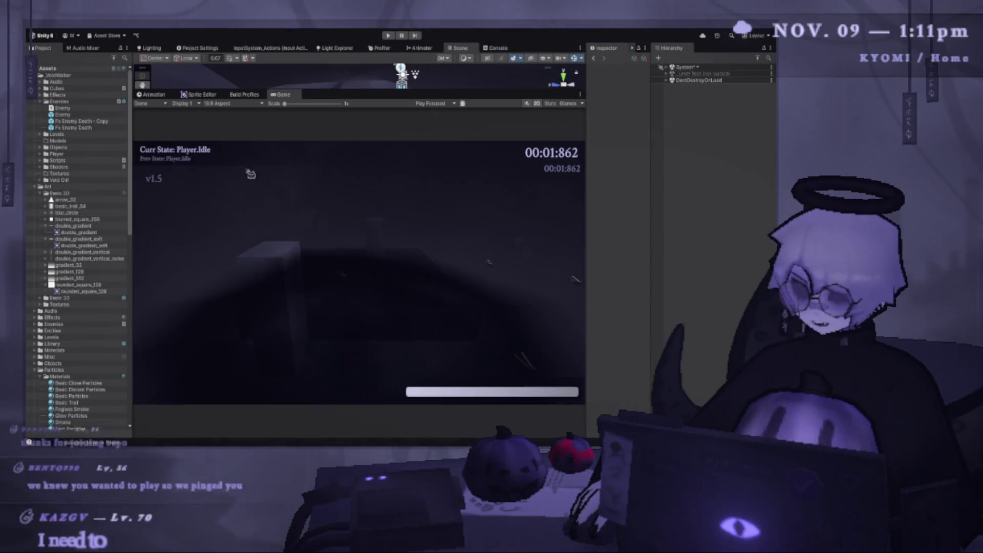
- Enlarge the Scene view, select Enemy, and widen the Inspector for its components
mouse_move(375, 91)
mouse_down()
mouse_move(376, 334)
mouse_move(256, 270)
mouse_move(166, 242)
mouse_move(297, 226)
mouse_move(401, 294)
mouse_move(279, 292)
mouse_move(269, 261)
mouse_up()
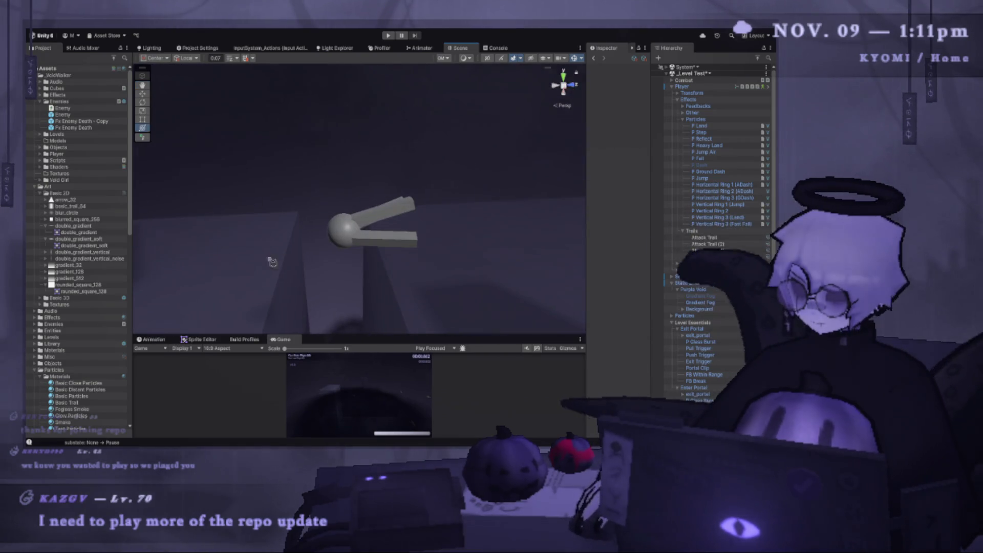
click(336, 250)
drag(334, 249, 419, 256)
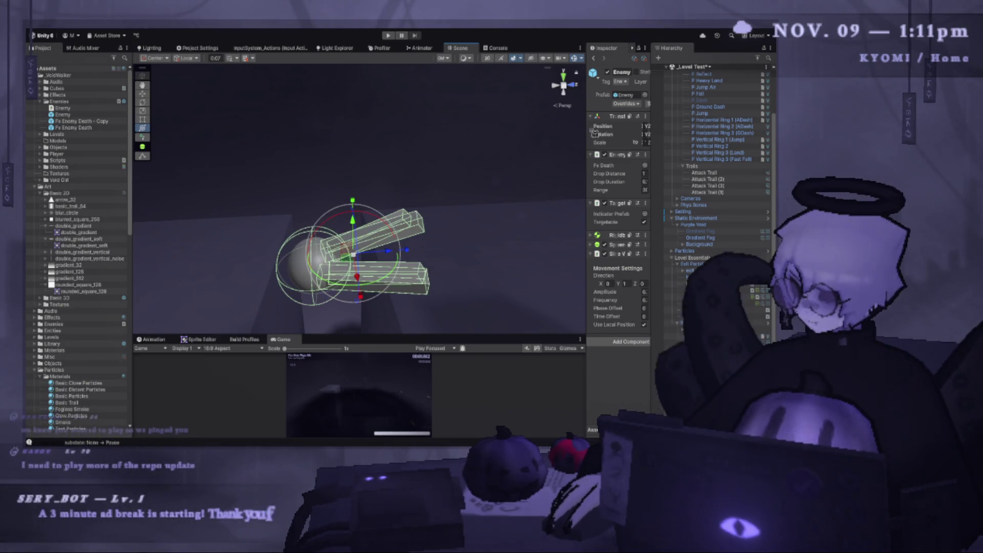
drag(590, 133, 449, 133)
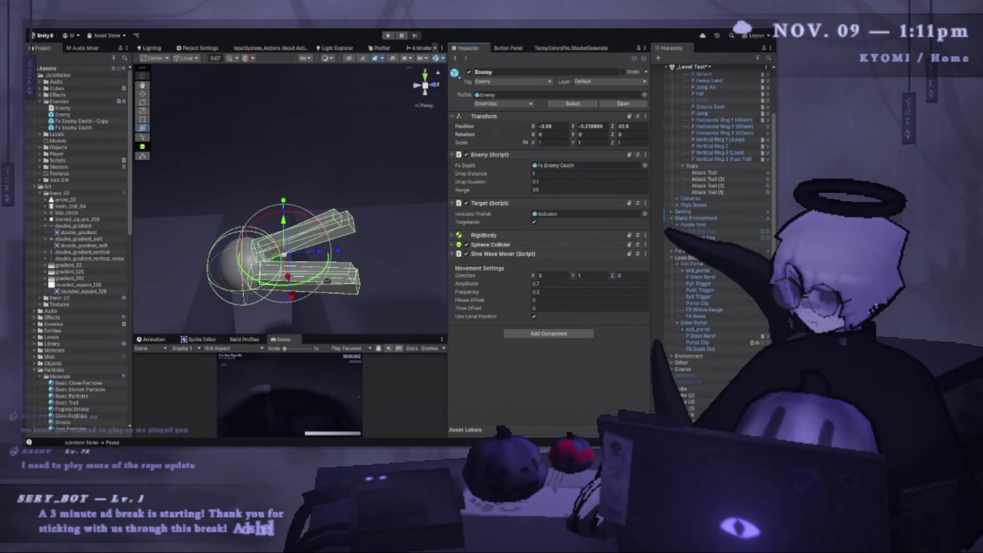
- Test the level again, air-dashing the player toward the wall and past the enemies
drag(318, 261, 427, 256)
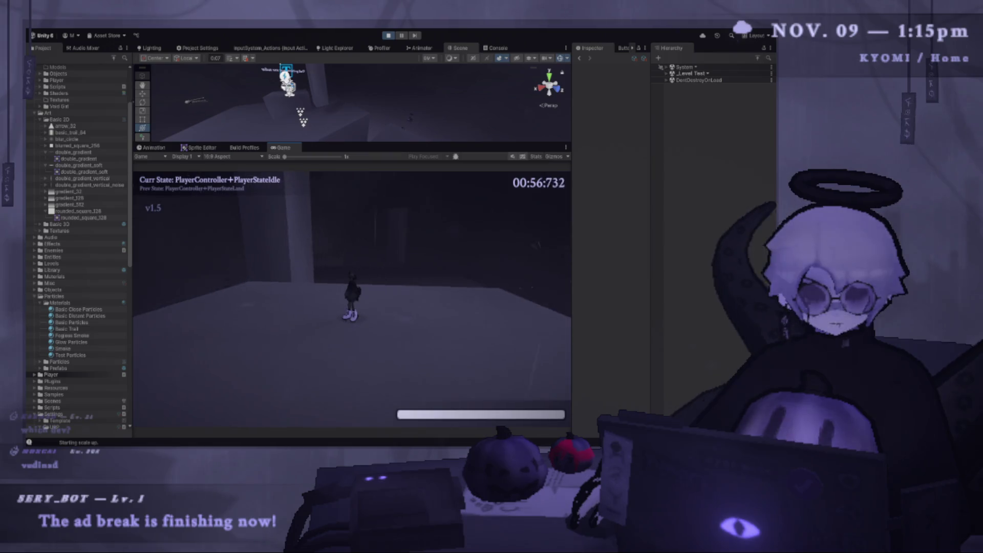
key(space)
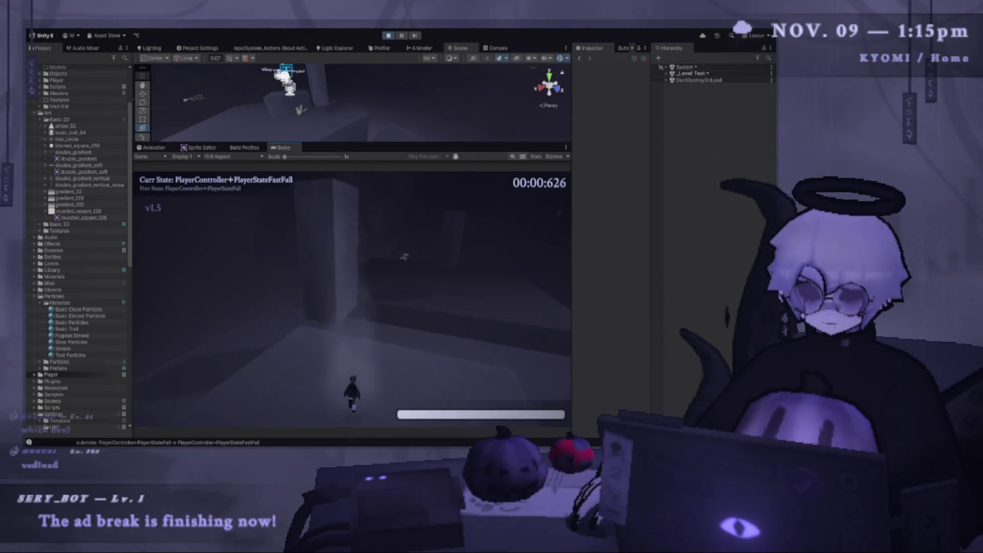
key(space)
key(space)
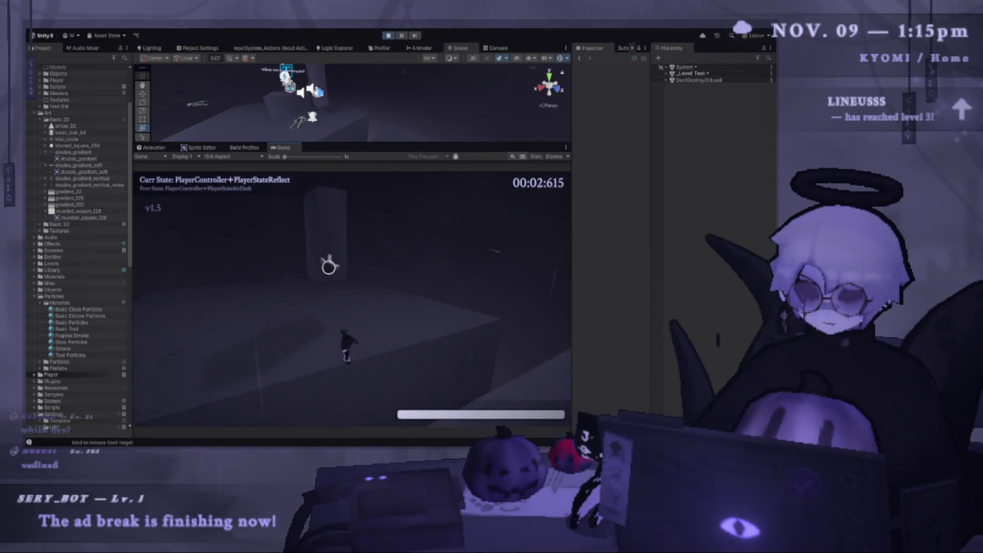